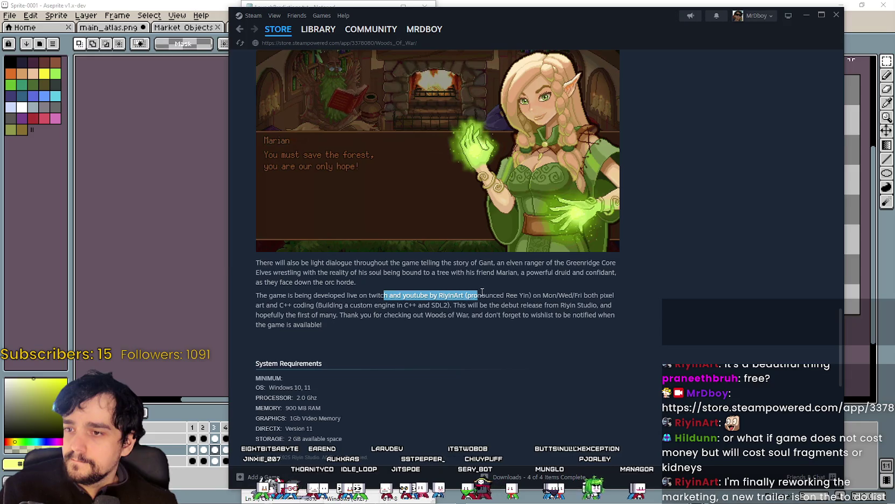
# Highlight and reread the live-development paragraph on the Woods Of War page, then scroll back up.
pyautogui.moveTo(549, 291); pyautogui.dragTo(618, 316)
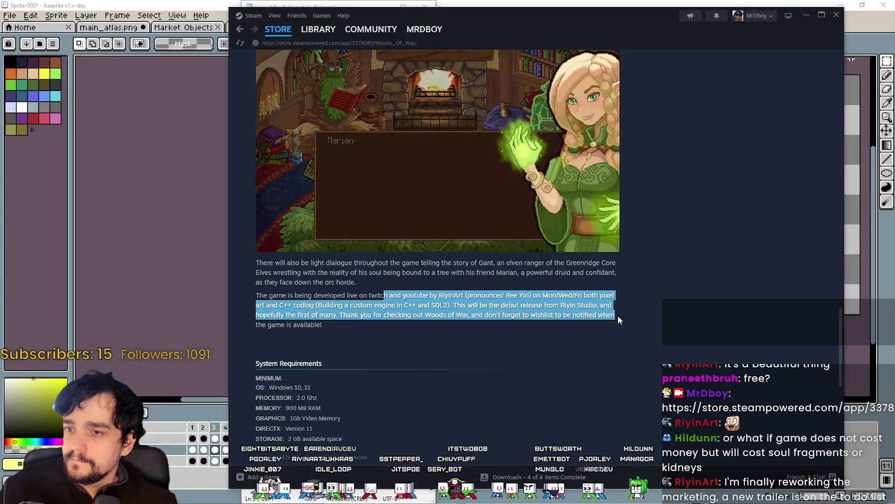
pyautogui.click(594, 339)
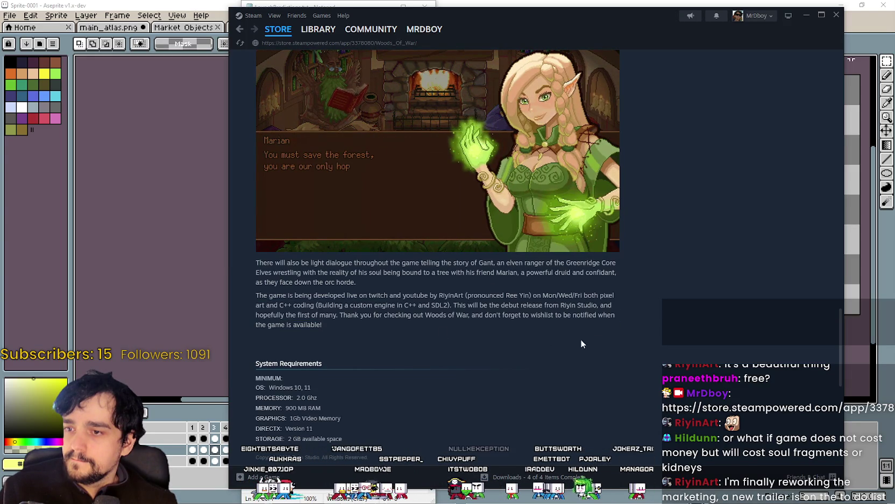
pyautogui.moveTo(257, 295); pyautogui.dragTo(326, 327)
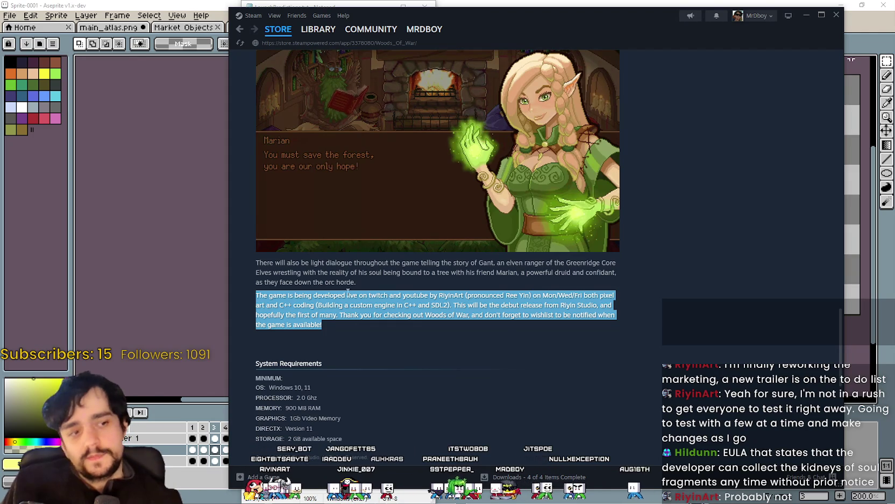
pyautogui.scroll(1, 450, 337)
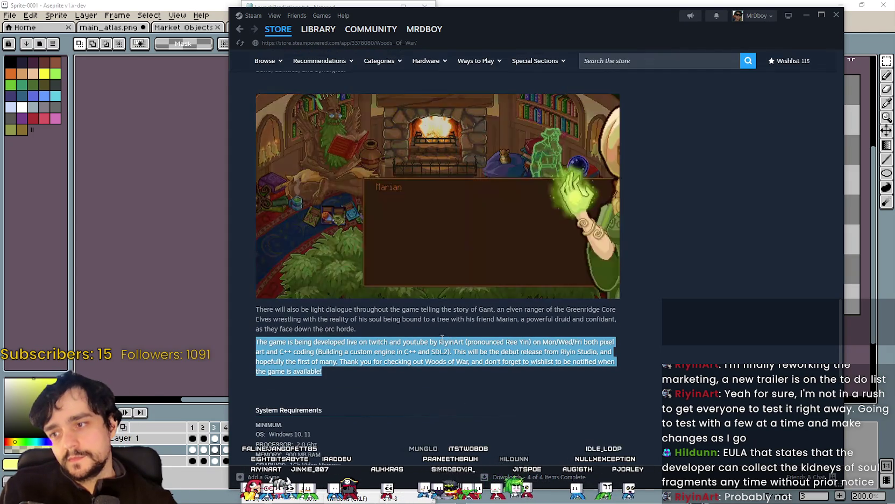
pyautogui.click(260, 348)
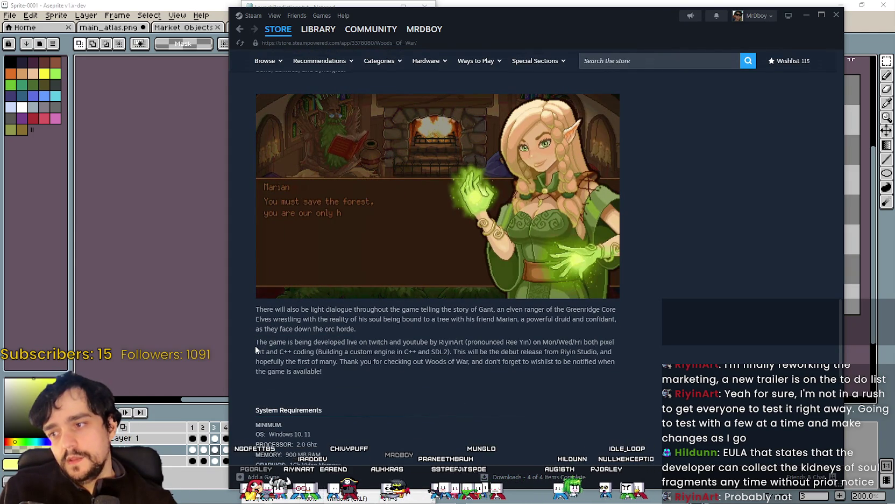
pyautogui.moveTo(255, 349); pyautogui.dragTo(352, 383)
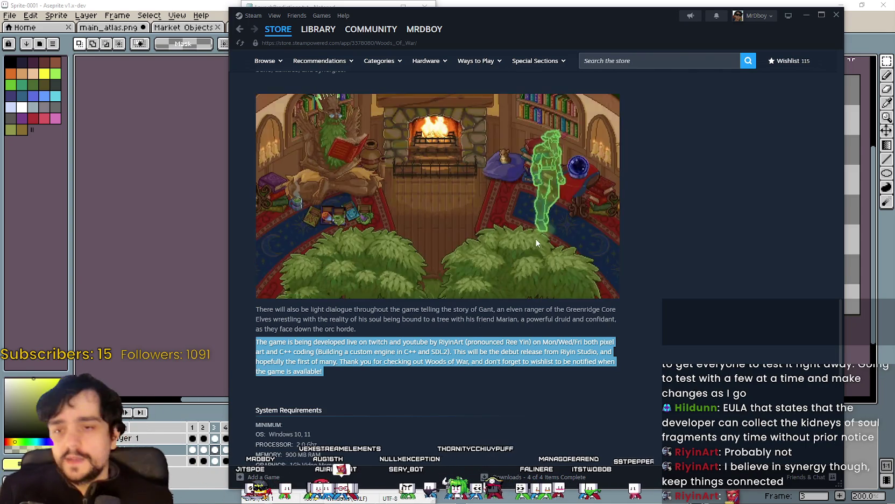
pyautogui.click(646, 405)
pyautogui.scroll(10, 646, 413)
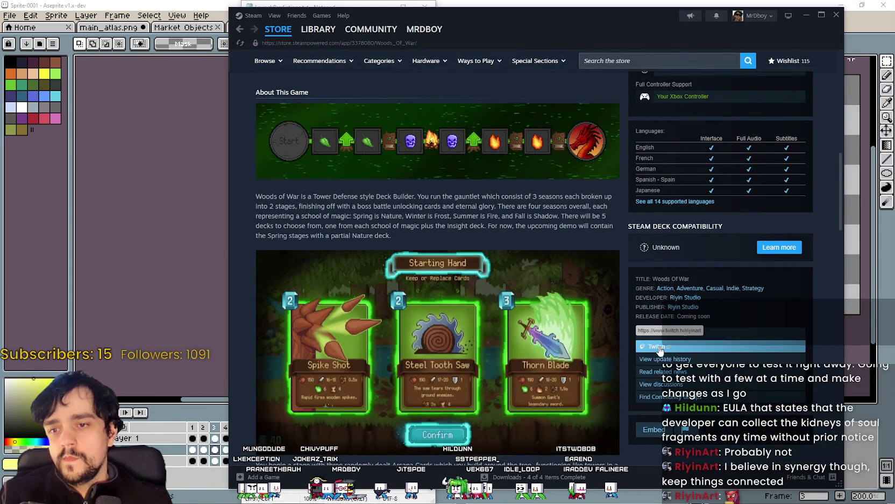
pyautogui.scroll(3, 634, 267)
pyautogui.scroll(10, 631, 264)
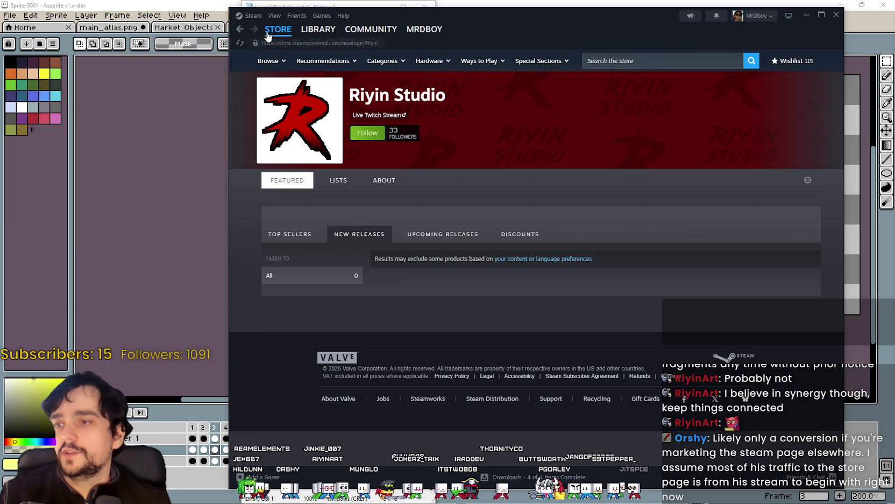
# Go back, search the store for MR FARMBOY and open its developer's curator page.
pyautogui.click(237, 32)
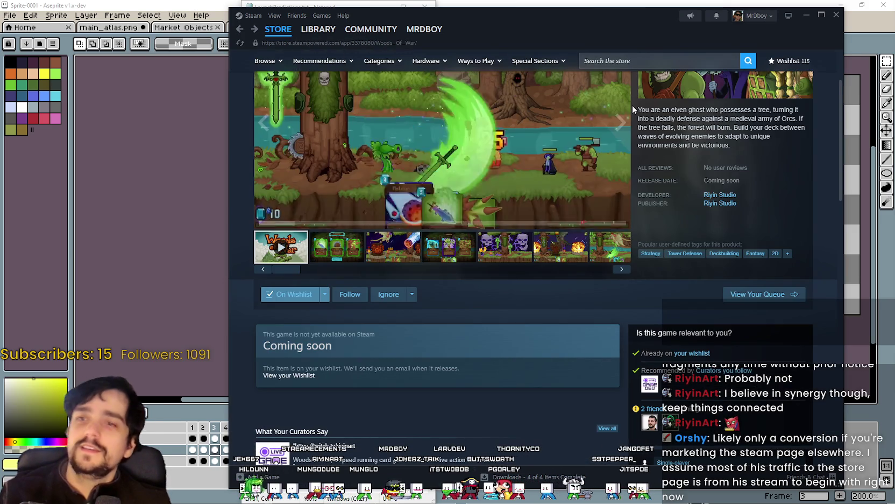
pyautogui.click(284, 33)
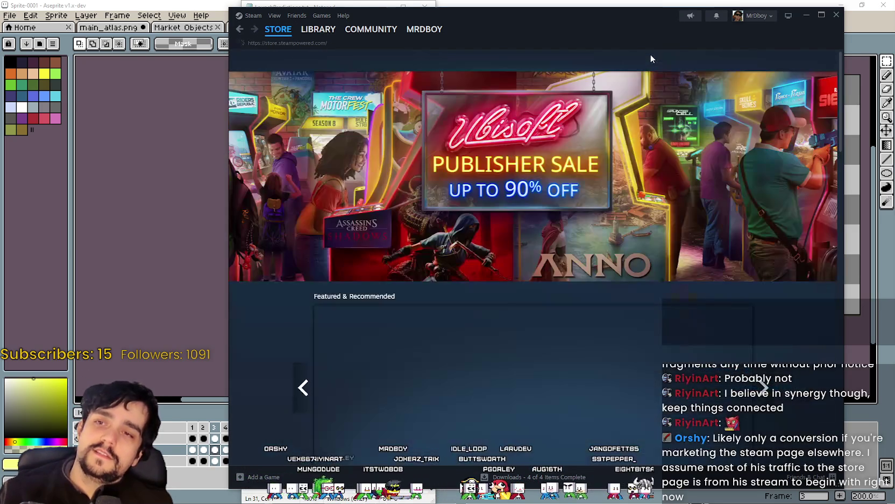
pyautogui.click(646, 59)
pyautogui.write('MR FARM')
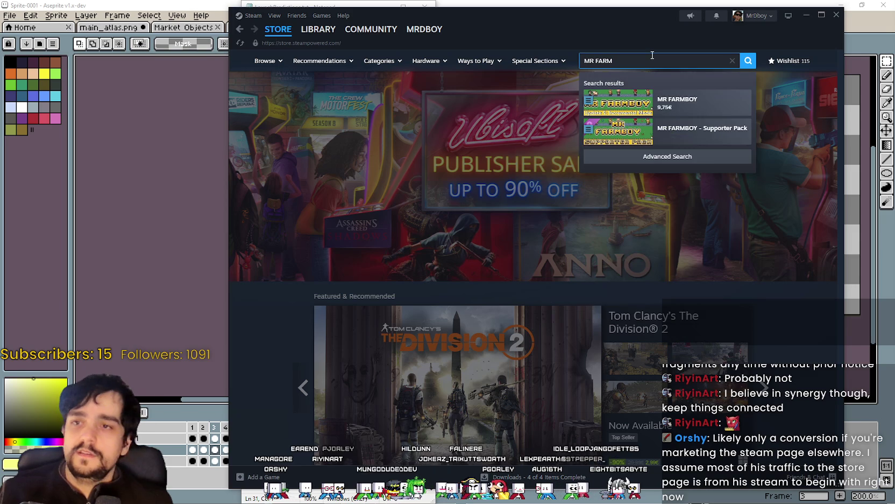
pyautogui.click(679, 105)
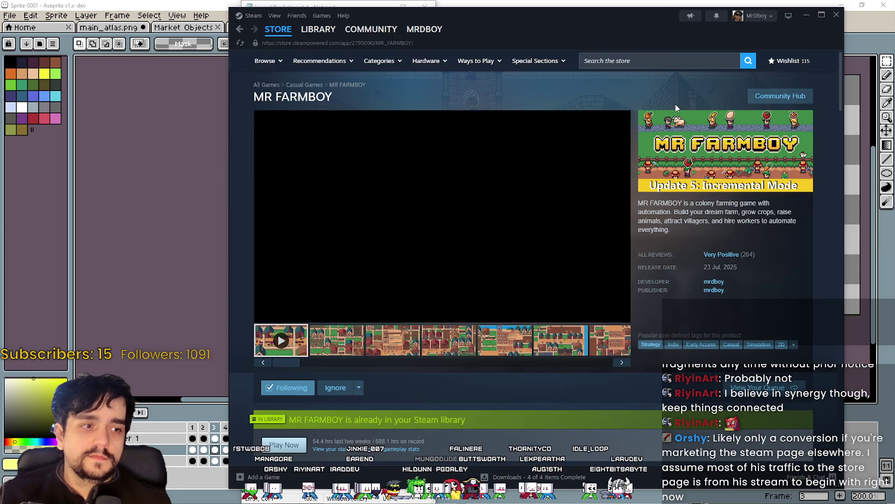
pyautogui.click(708, 284)
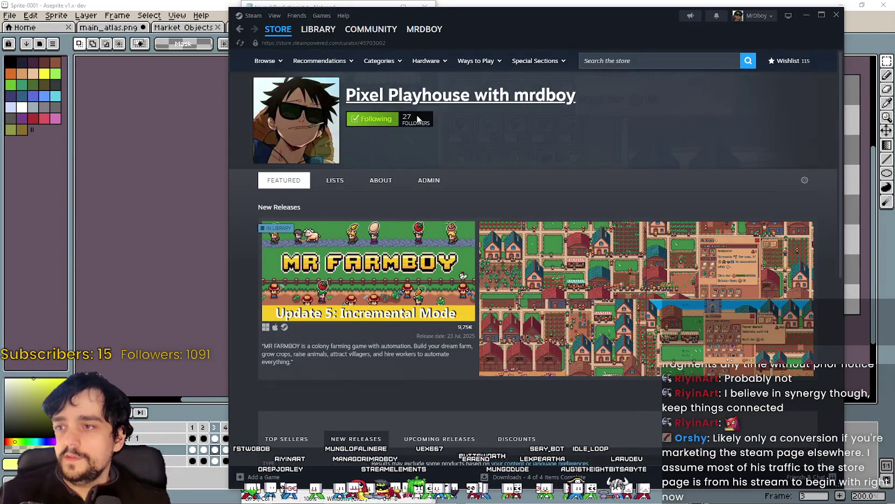
# Copy the URL of the Pixel Playhouse with mrdboy curator page.
pyautogui.moveTo(410, 114); pyautogui.dragTo(384, 104)
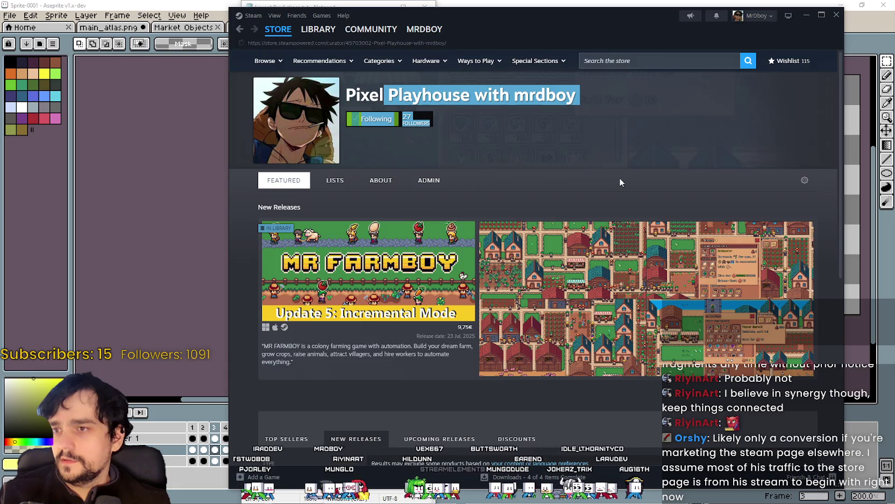
pyautogui.click(620, 182)
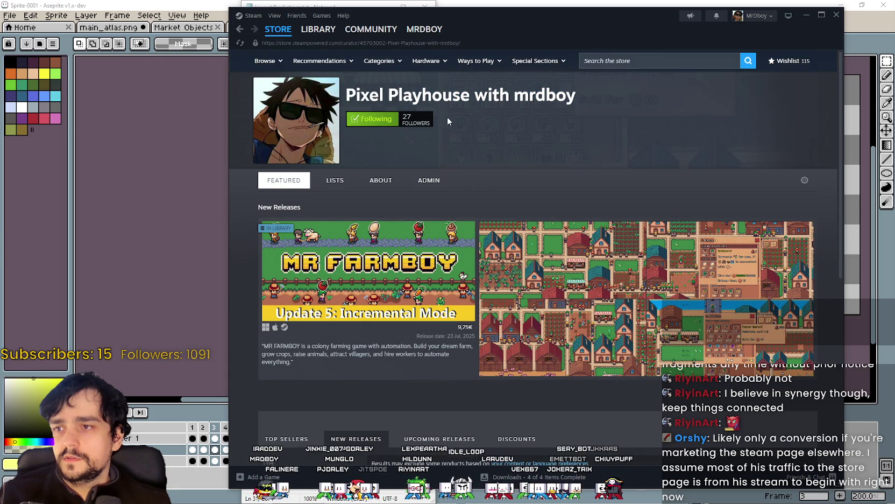
pyautogui.rightClick(515, 125)
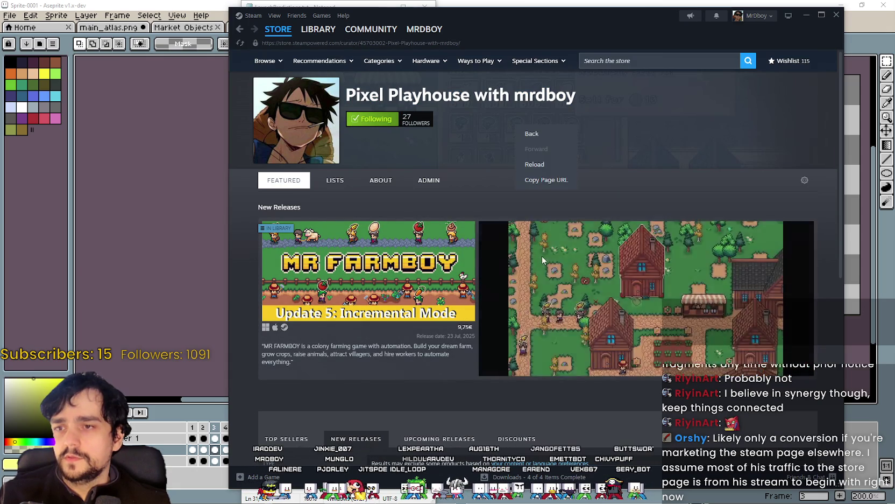
pyautogui.click(537, 181)
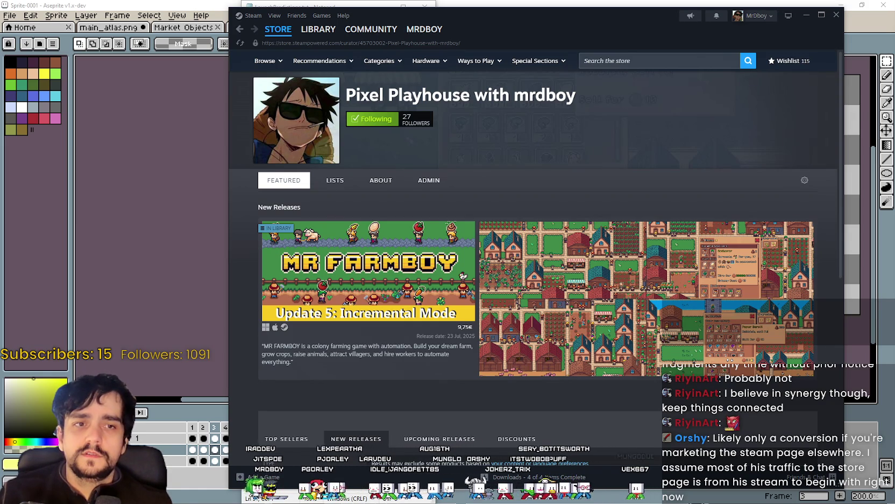
# Look over the curator title and follower count, then reload the page at its top.
pyautogui.moveTo(345, 93); pyautogui.dragTo(489, 154)
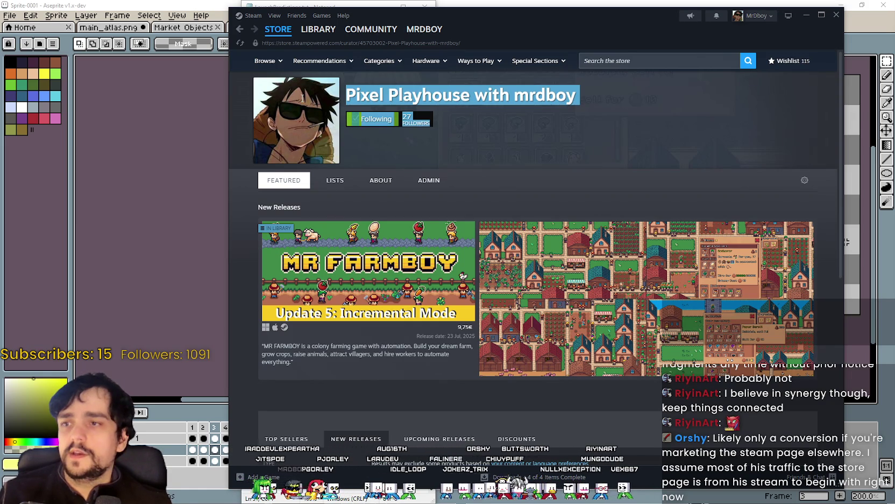
pyautogui.click(489, 154)
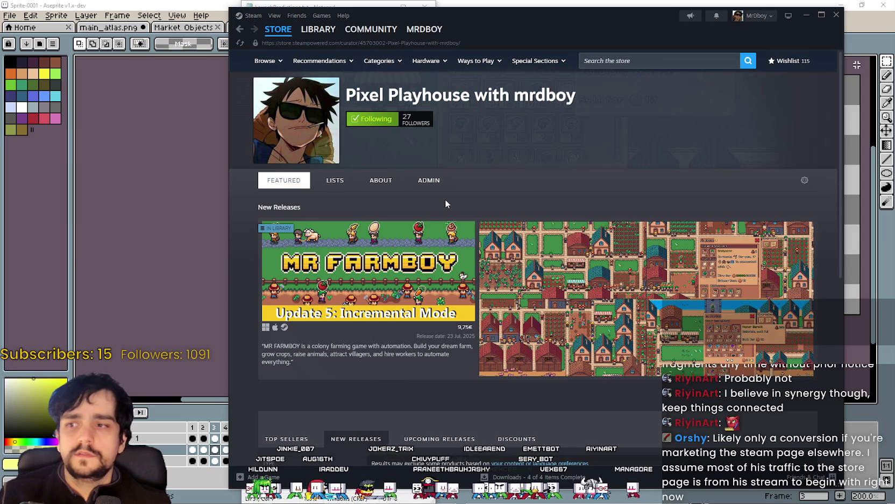
pyautogui.scroll(-3, 455, 425)
pyautogui.scroll(3, 451, 431)
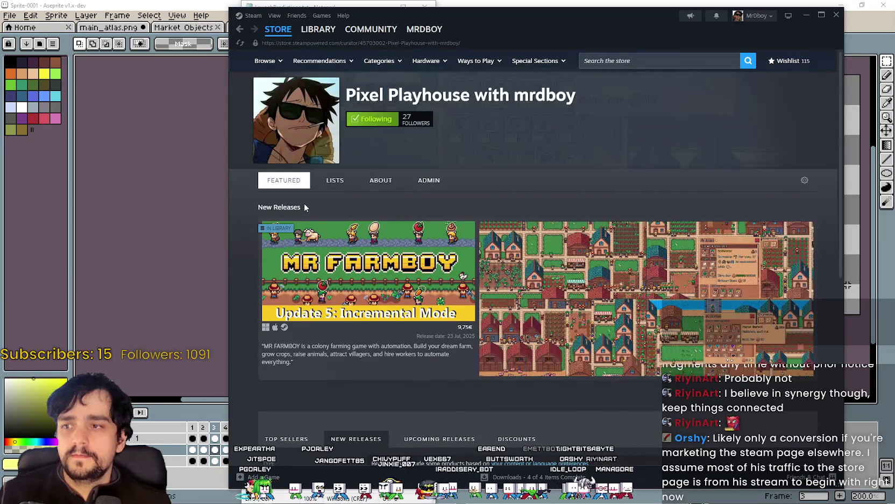
pyautogui.scroll(-3, 383, 314)
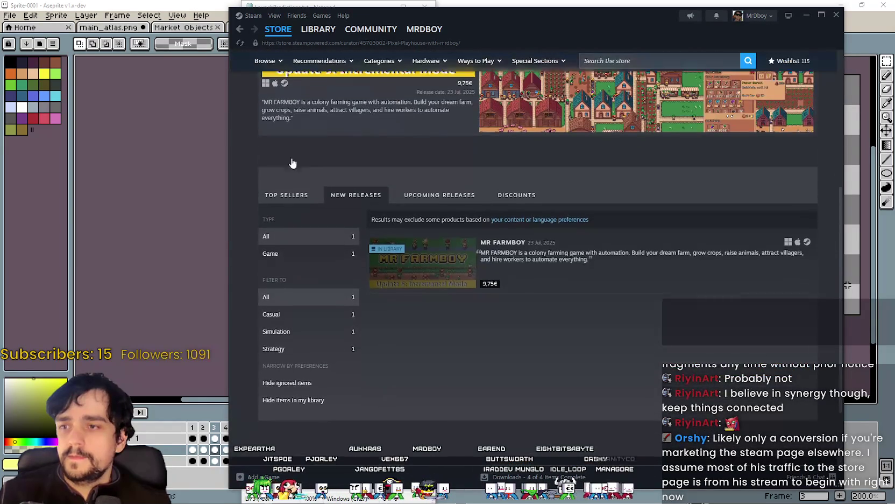
pyautogui.click(239, 29)
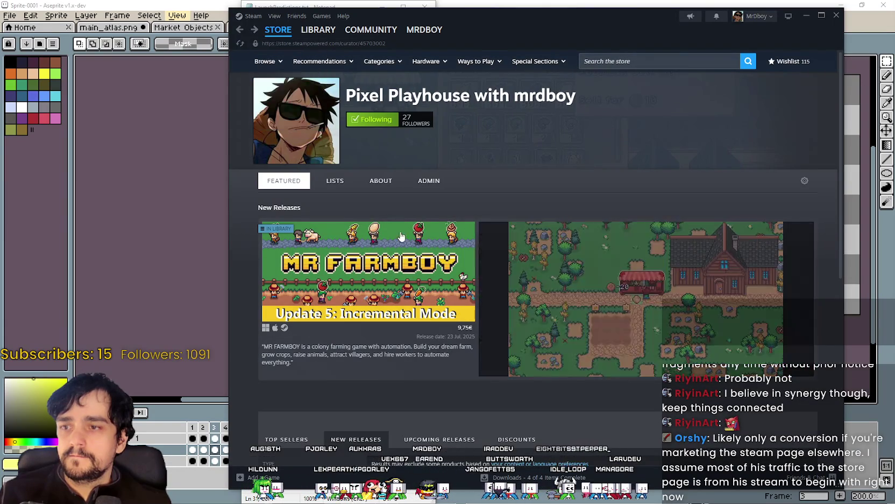
pyautogui.click(399, 224)
pyautogui.scroll(-3, 431, 225)
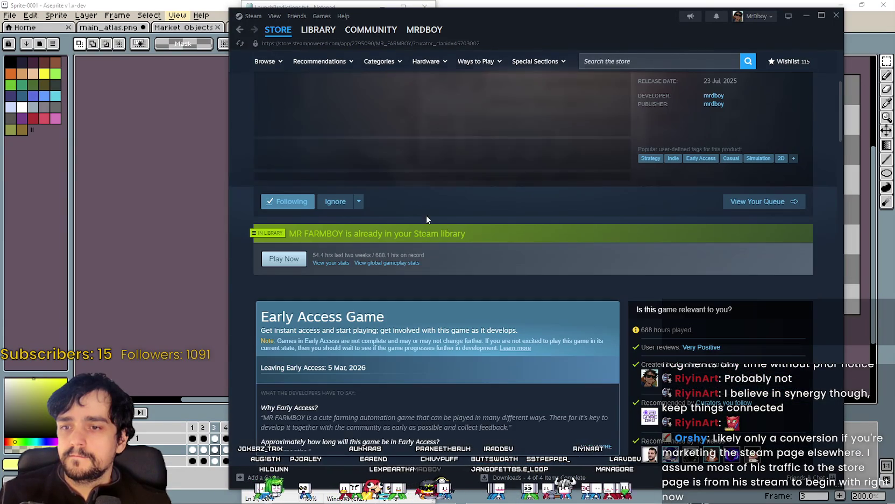
pyautogui.scroll(-15, 433, 315)
pyautogui.scroll(-5, 439, 307)
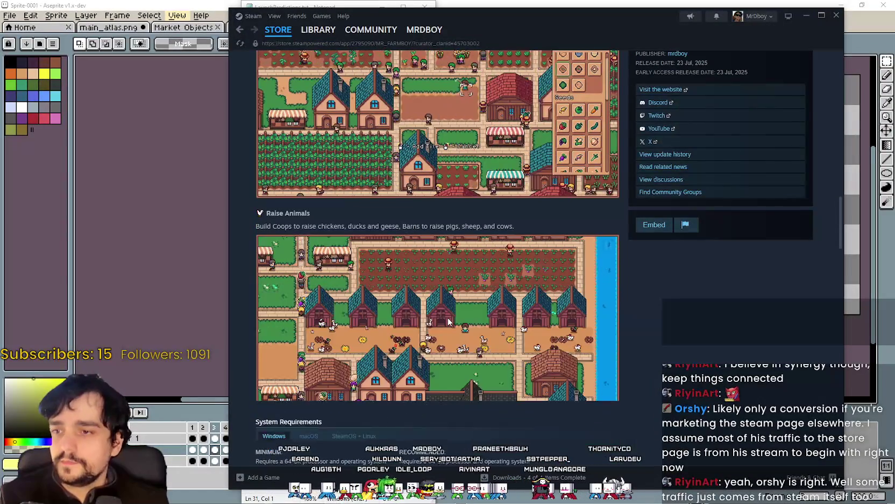
pyautogui.scroll(10, 448, 322)
pyautogui.scroll(-1, 361, 305)
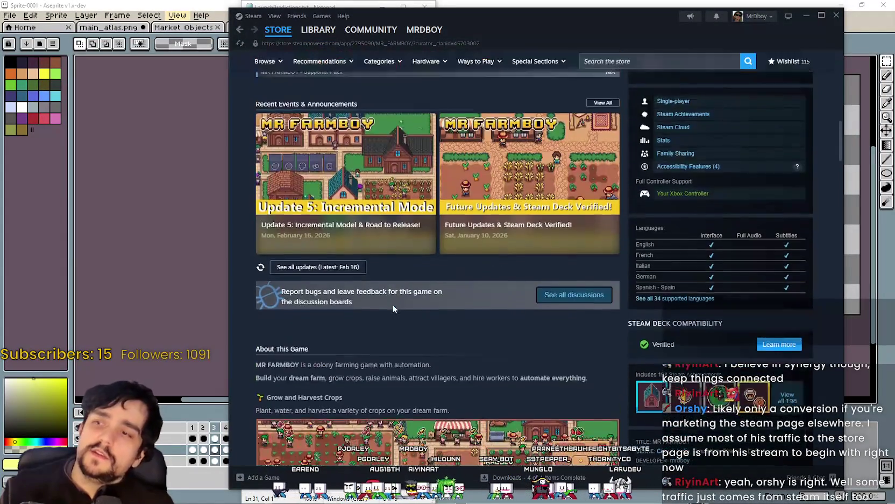
pyautogui.scroll(5, 390, 301)
pyautogui.scroll(-3, 386, 292)
pyautogui.scroll(-8, 385, 288)
pyautogui.scroll(10, 383, 284)
pyautogui.scroll(5, 382, 281)
pyautogui.scroll(-2, 383, 269)
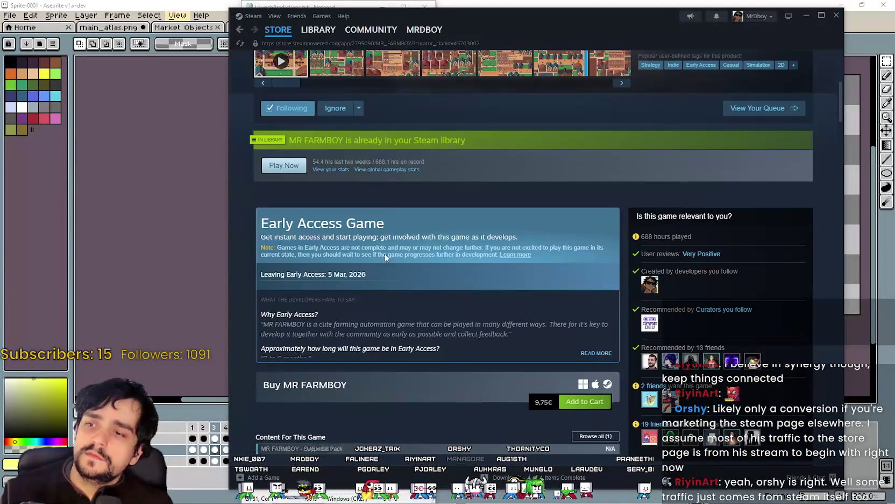
pyautogui.rightClick(401, 211)
pyautogui.click(425, 244)
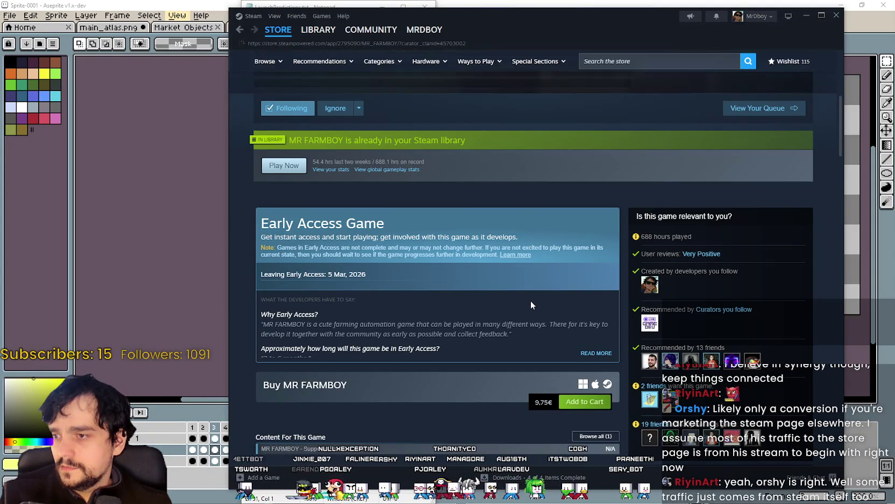
pyautogui.scroll(-4, 531, 301)
pyautogui.scroll(9, 522, 300)
pyautogui.scroll(1, 520, 300)
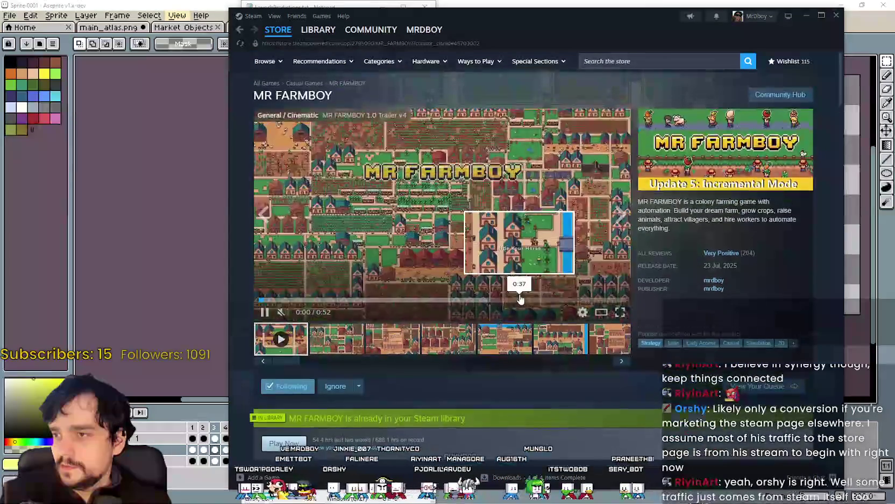
pyautogui.scroll(-5, 511, 290)
pyautogui.scroll(-2, 509, 294)
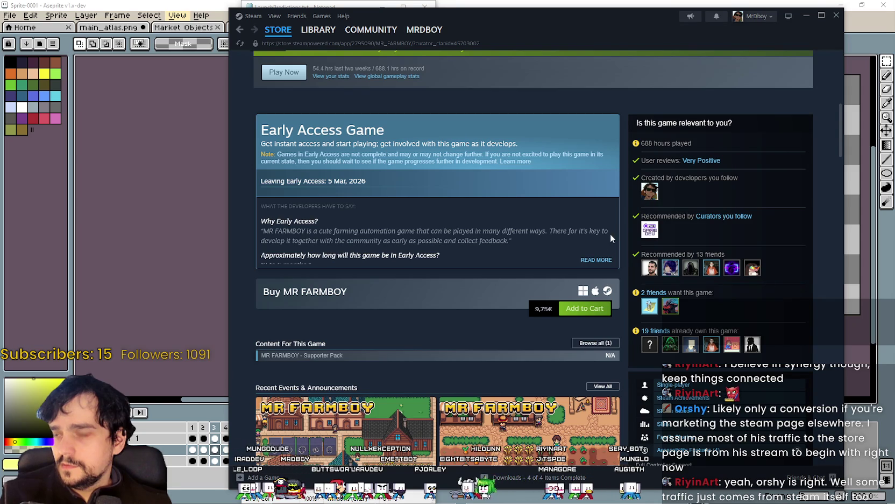
pyautogui.scroll(5, 618, 231)
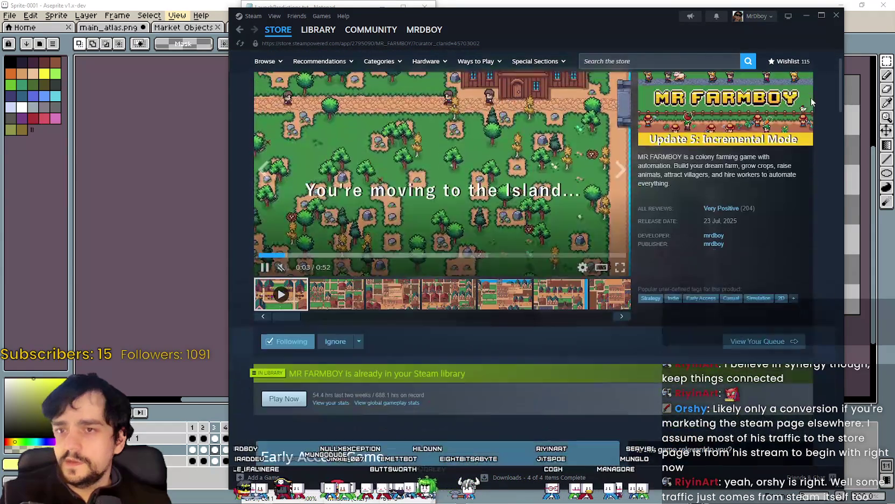
pyautogui.scroll(1, 811, 113)
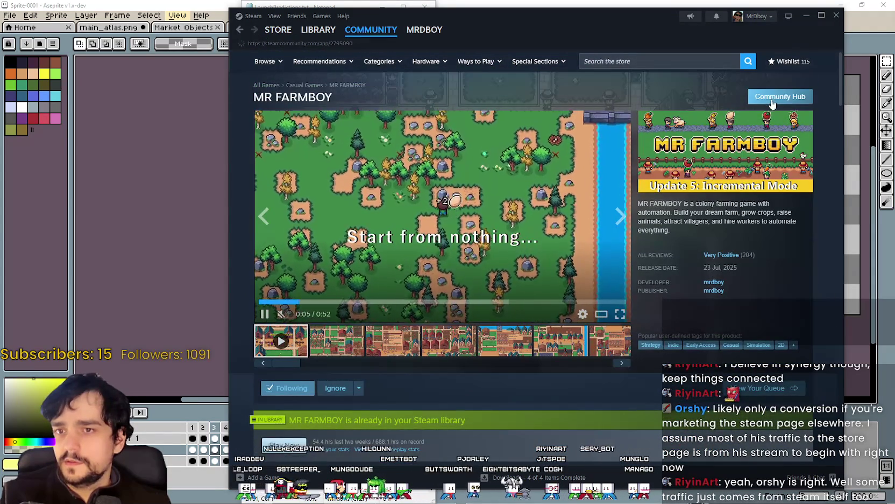
pyautogui.click(770, 100)
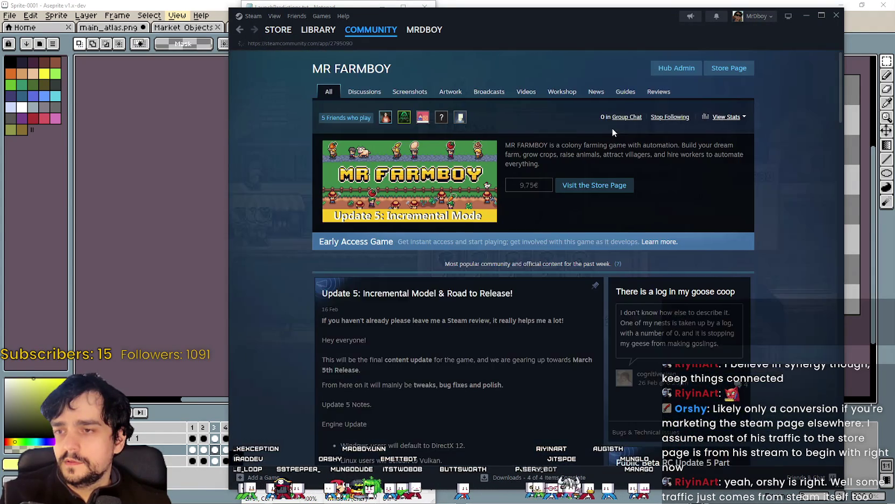
pyautogui.click(729, 68)
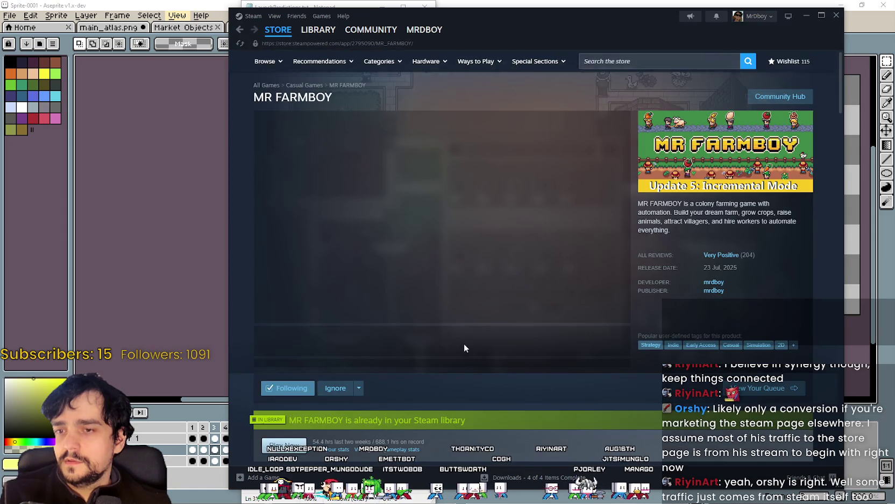
pyautogui.scroll(-8, 465, 343)
pyautogui.scroll(-7, 394, 279)
pyautogui.moveTo(393, 256); pyautogui.dragTo(273, 208)
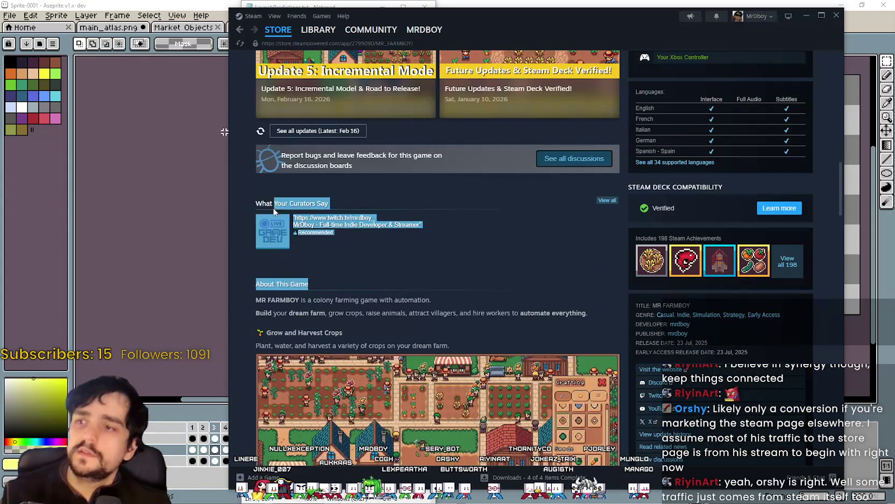
# Select and deselect the curators heading text down to About This Game.
pyautogui.doubleClick(264, 203)
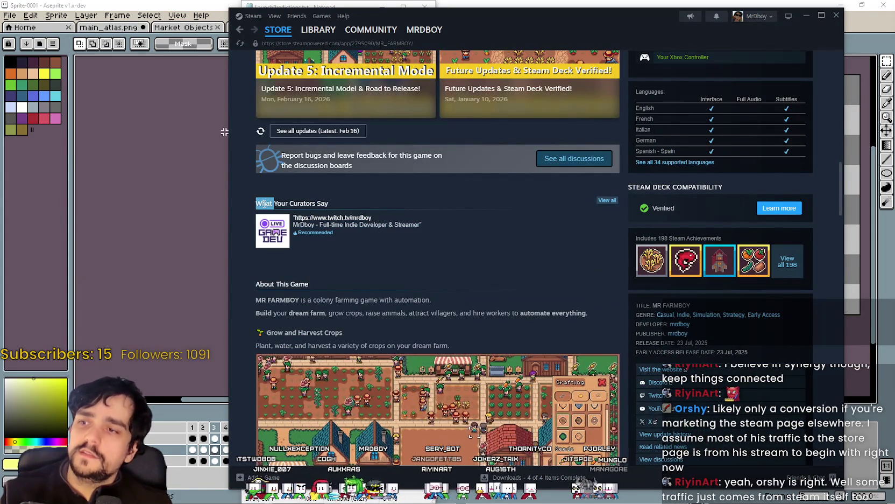
pyautogui.moveTo(264, 202)
pyautogui.mouseDown()
pyautogui.moveTo(329, 205)
pyautogui.moveTo(412, 234)
pyautogui.mouseUp()
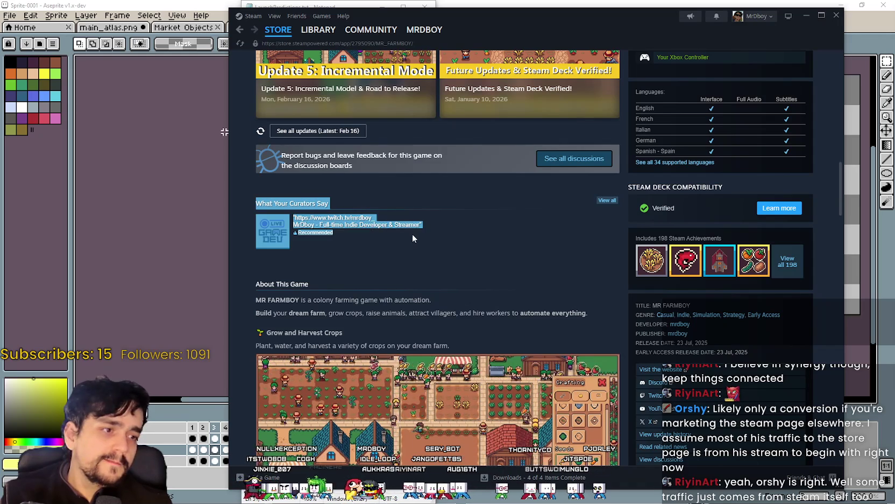
pyautogui.click(433, 260)
pyautogui.scroll(-1, 547, 343)
pyautogui.moveTo(330, 246)
pyautogui.mouseDown()
pyautogui.moveTo(258, 238)
pyautogui.moveTo(240, 166)
pyautogui.moveTo(256, 156)
pyautogui.mouseUp()
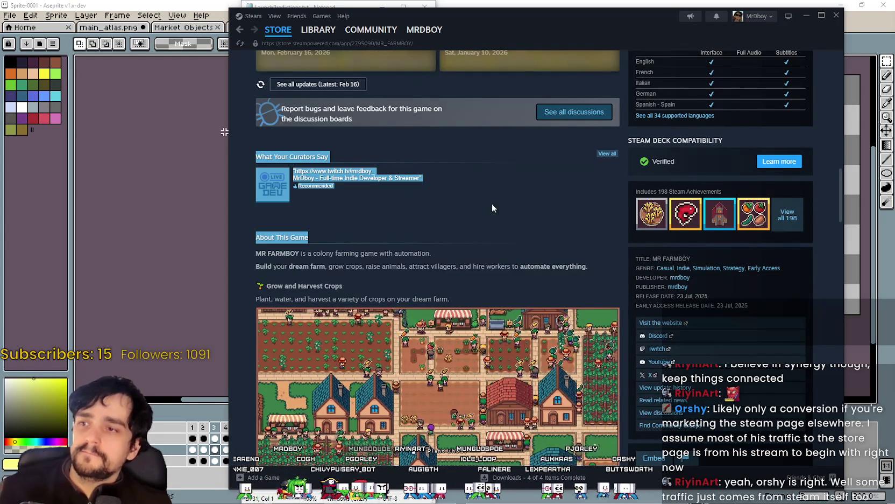
pyautogui.click(518, 168)
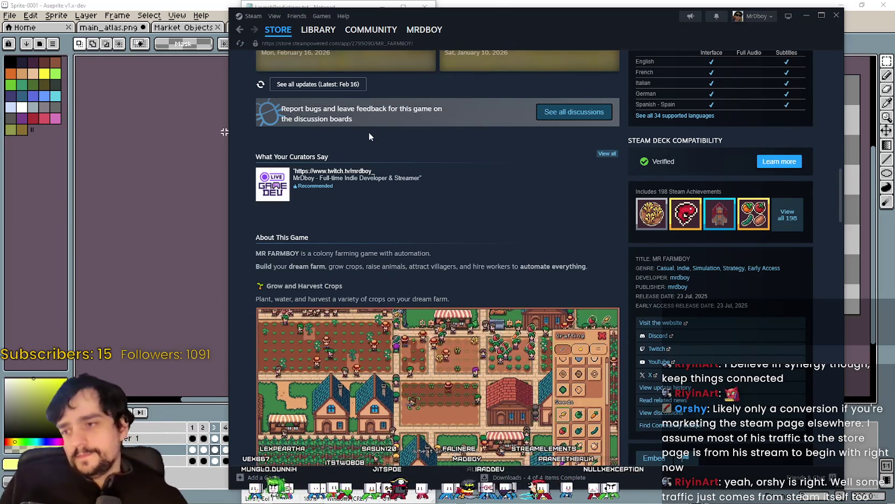
# Scroll through the MR FARMBOY store page sections, then walk the game character right.
pyautogui.scroll(7, 491, 428)
pyautogui.scroll(10, 491, 425)
pyautogui.scroll(-3, 482, 385)
pyautogui.scroll(3, 481, 384)
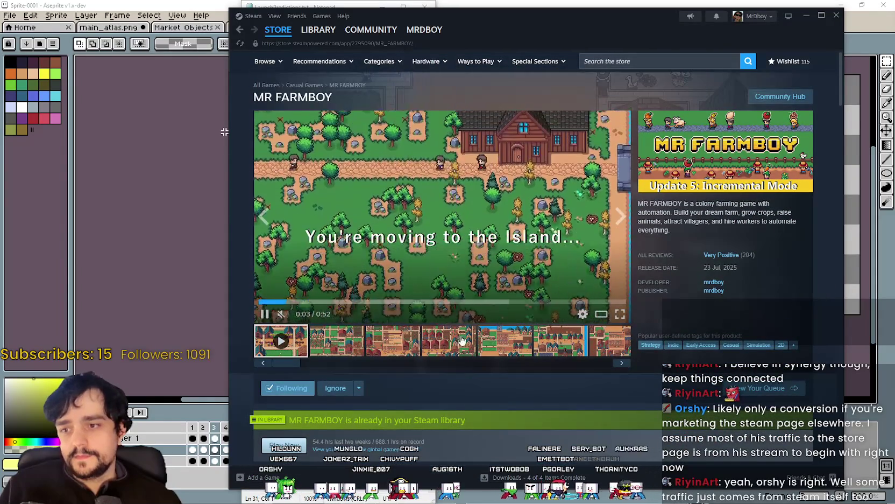
pyautogui.scroll(-15, 372, 328)
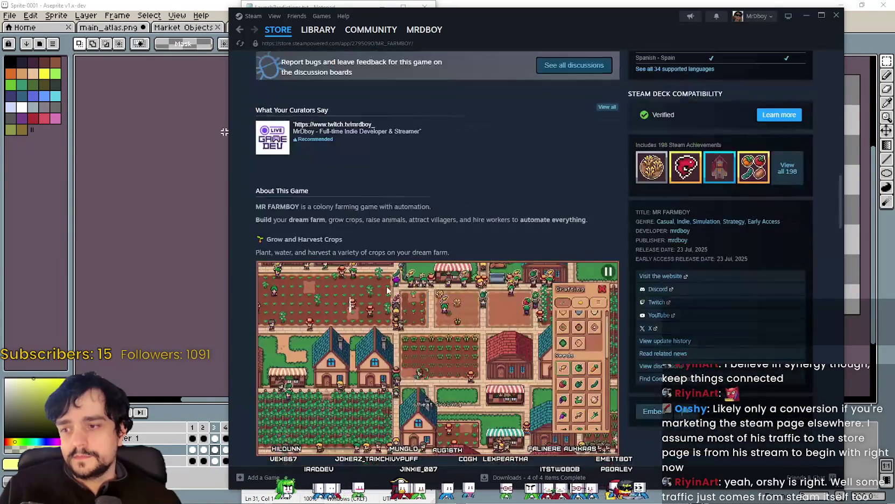
pyautogui.scroll(-3, 487, 341)
pyautogui.scroll(-2, 509, 370)
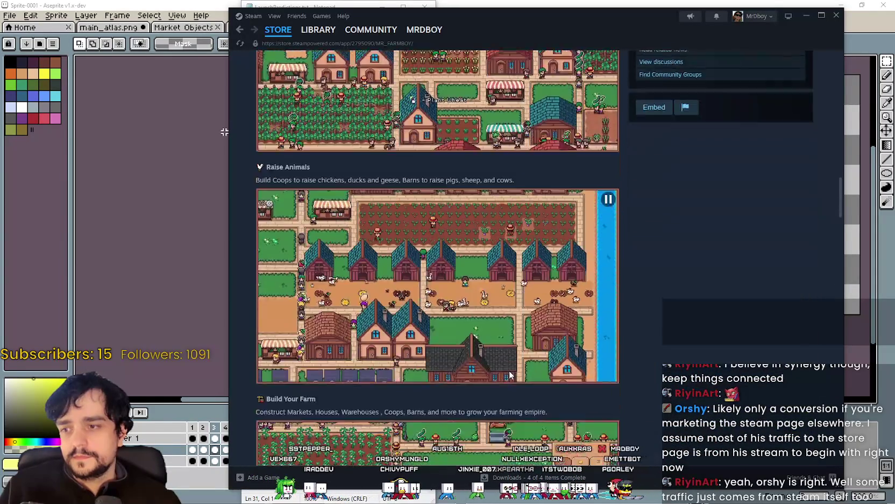
pyautogui.scroll(-10, 509, 370)
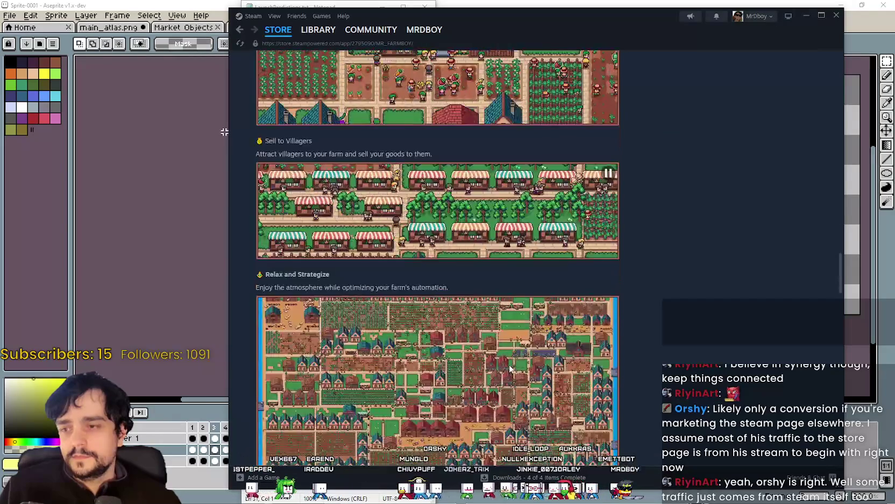
pyautogui.scroll(-3, 512, 360)
pyautogui.scroll(2, 565, 251)
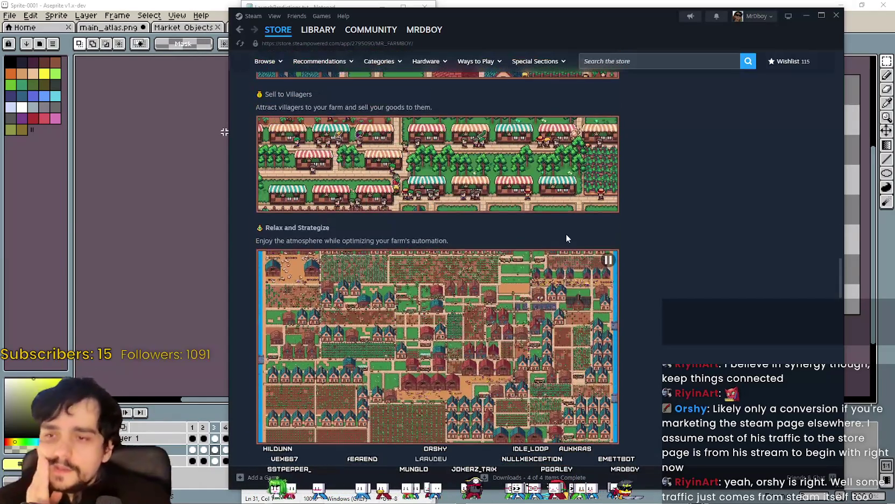
pyautogui.scroll(2, 617, 304)
pyautogui.scroll(2, 581, 333)
pyautogui.scroll(5, 585, 340)
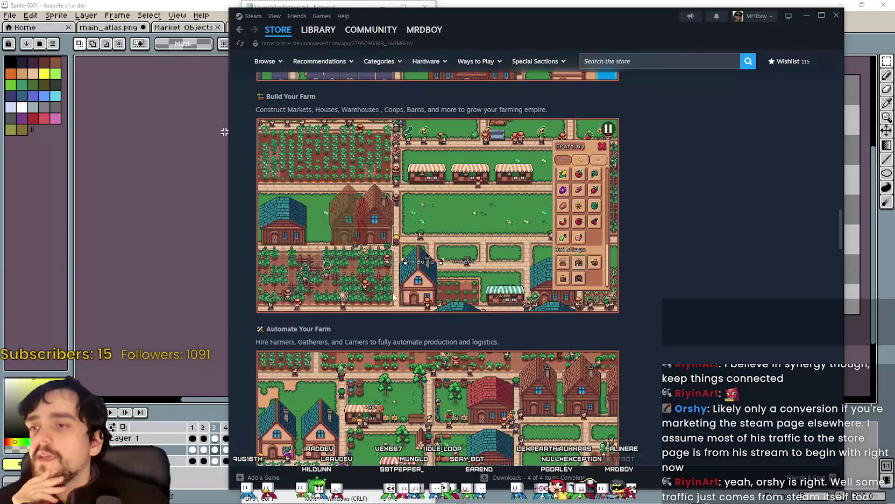
pyautogui.scroll(8, 383, 282)
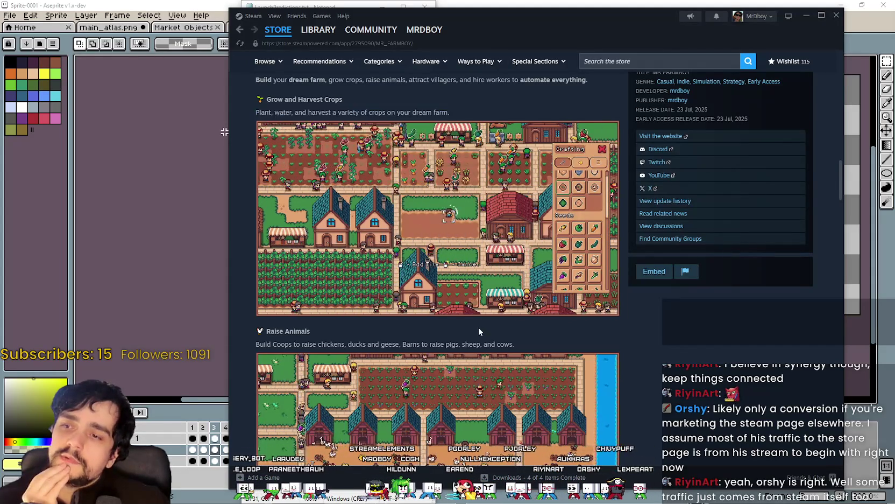
pyautogui.scroll(-5, 479, 334)
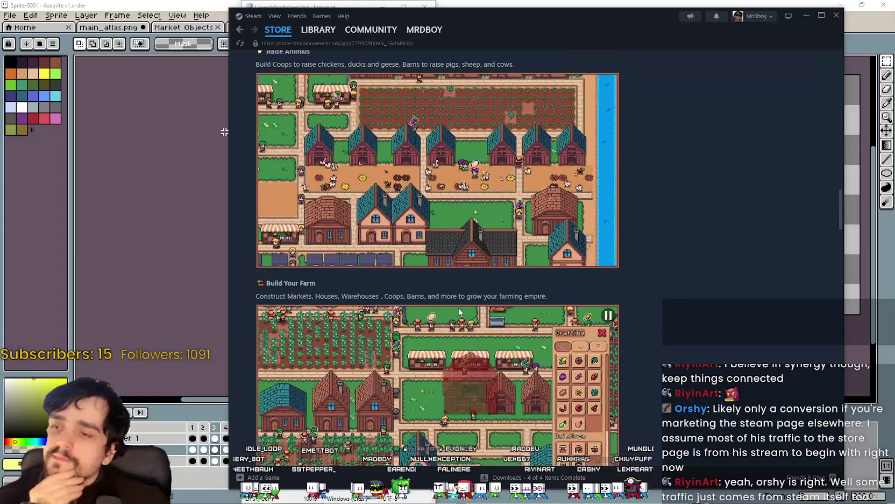
pyautogui.scroll(2, 458, 307)
pyautogui.scroll(-4, 454, 302)
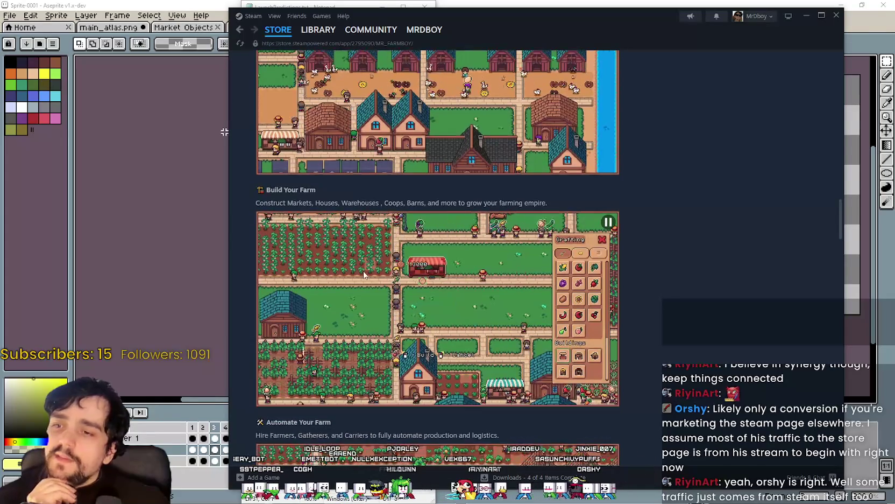
pyautogui.scroll(2, 458, 326)
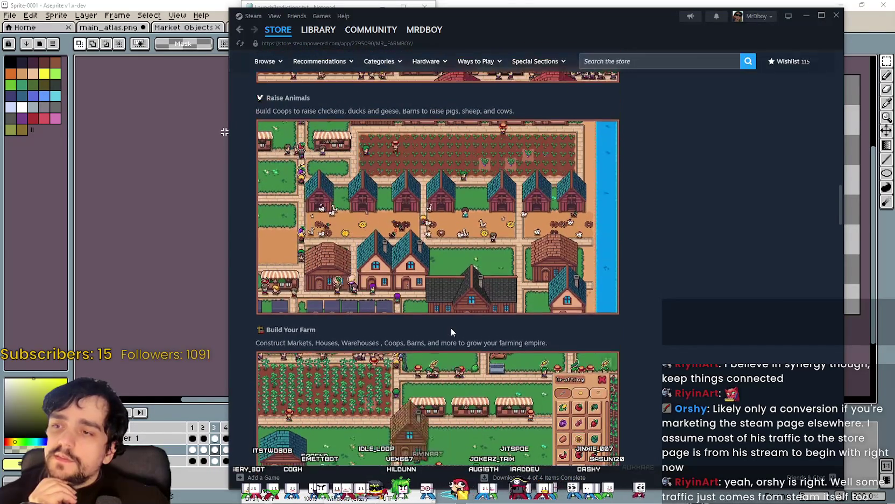
pyautogui.scroll(-6, 430, 202)
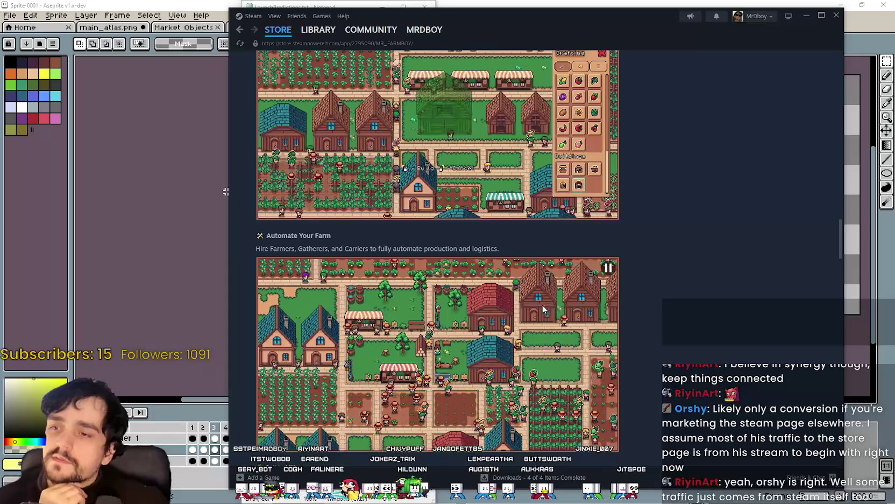
pyautogui.scroll(15, 544, 310)
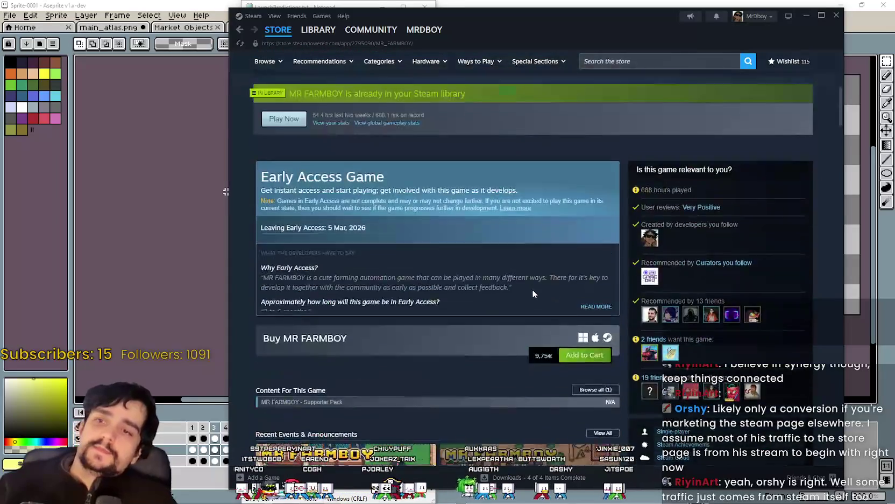
pyautogui.scroll(6, 533, 293)
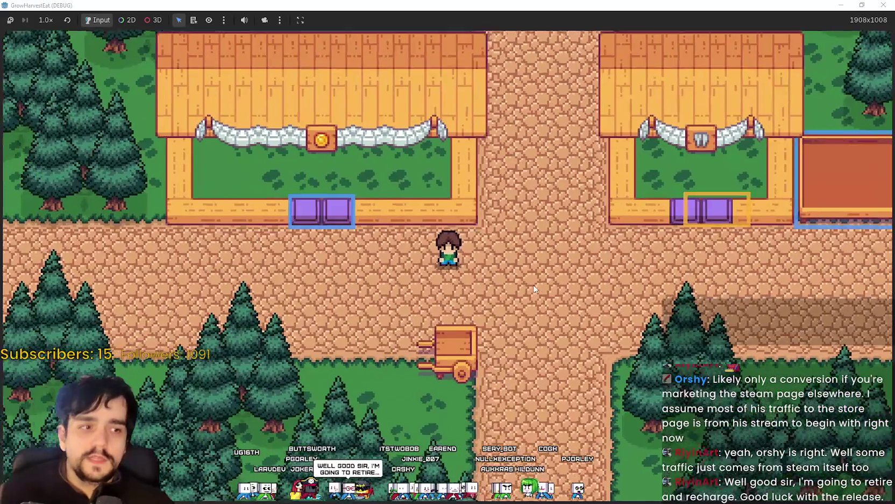
pyautogui.press('Right')
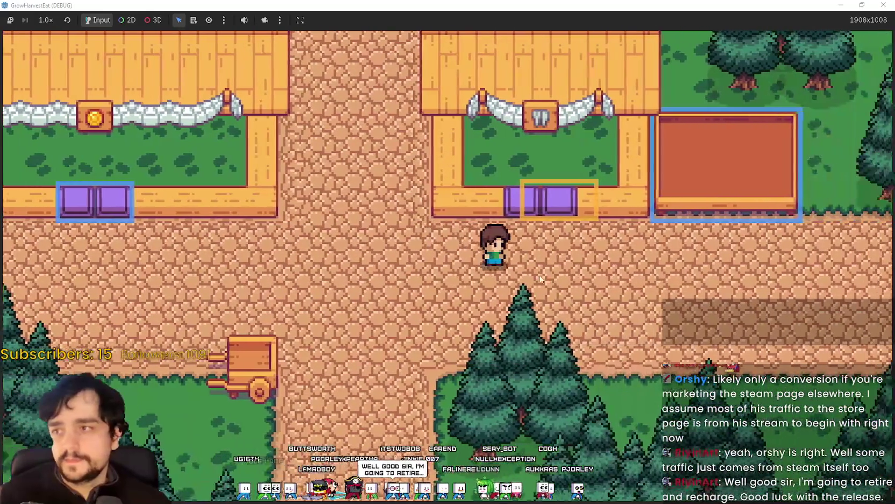
# Walk the character left and down into the forest, then re-maximize the game window.
pyautogui.press('Left')
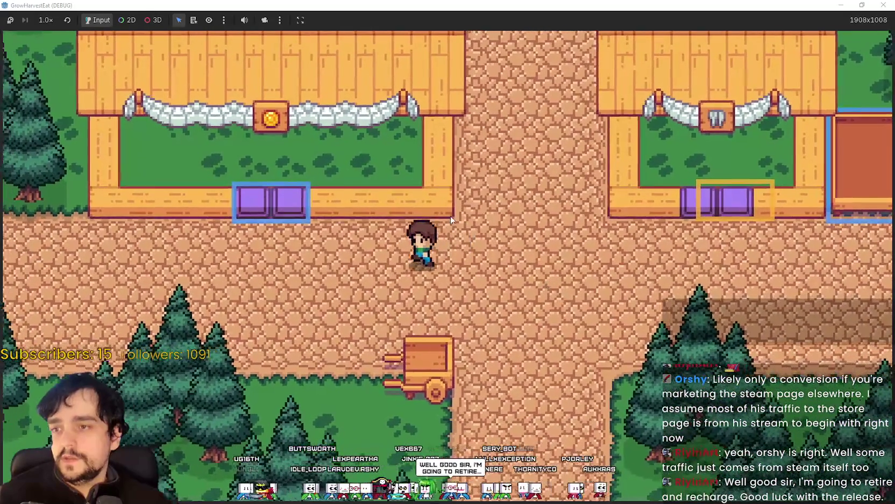
pyautogui.press('Down')
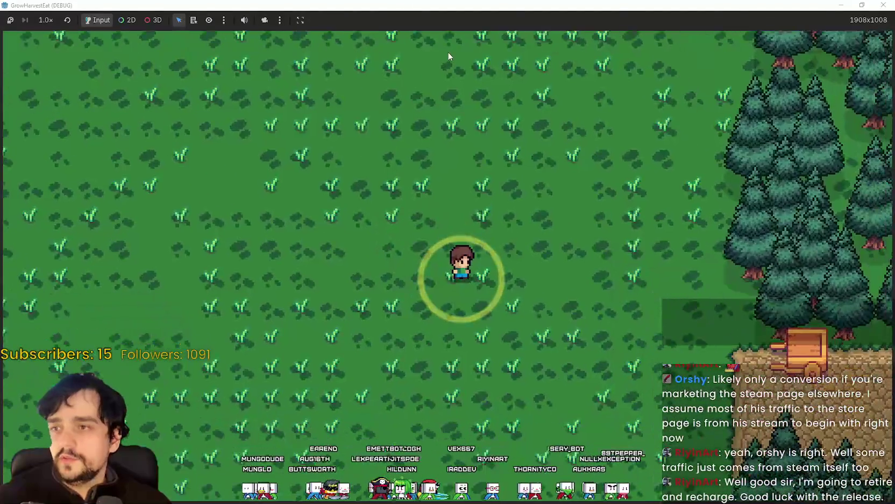
pyautogui.press('super+Down')
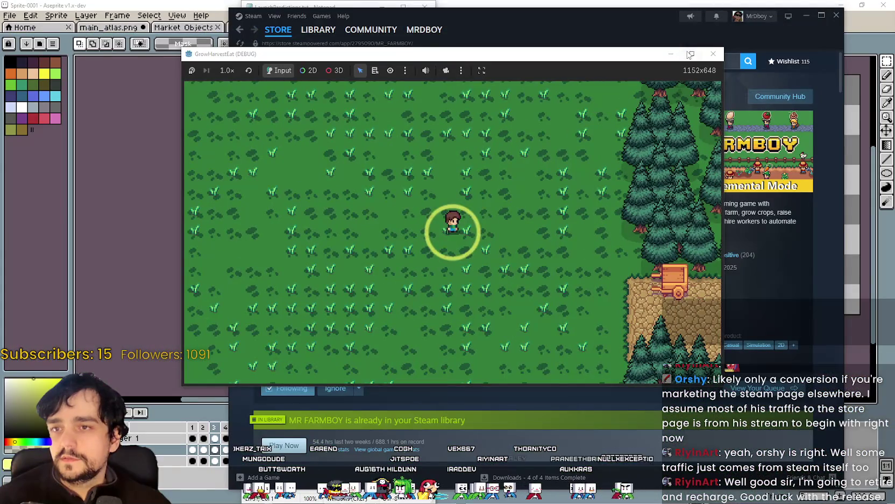
pyautogui.click(692, 53)
# Run the game briefly at 16× speed, then return it to 1.0×.
pyautogui.click(45, 20)
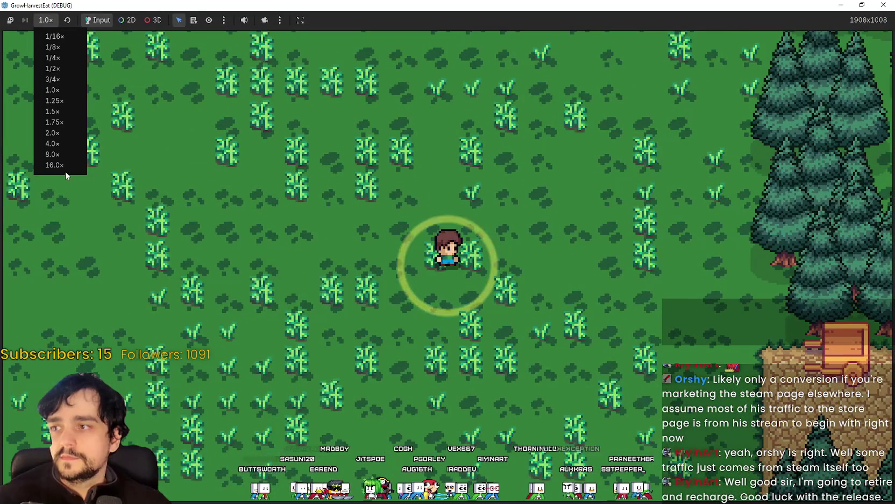
pyautogui.click(43, 21)
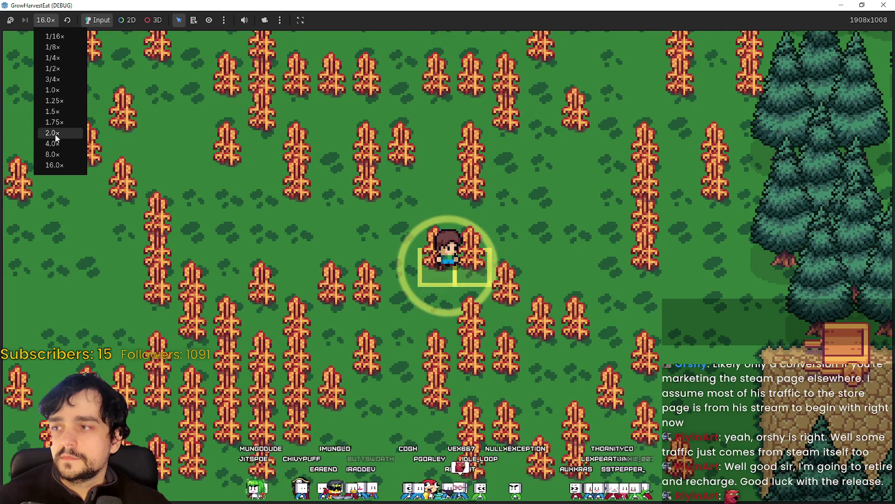
pyautogui.click(52, 90)
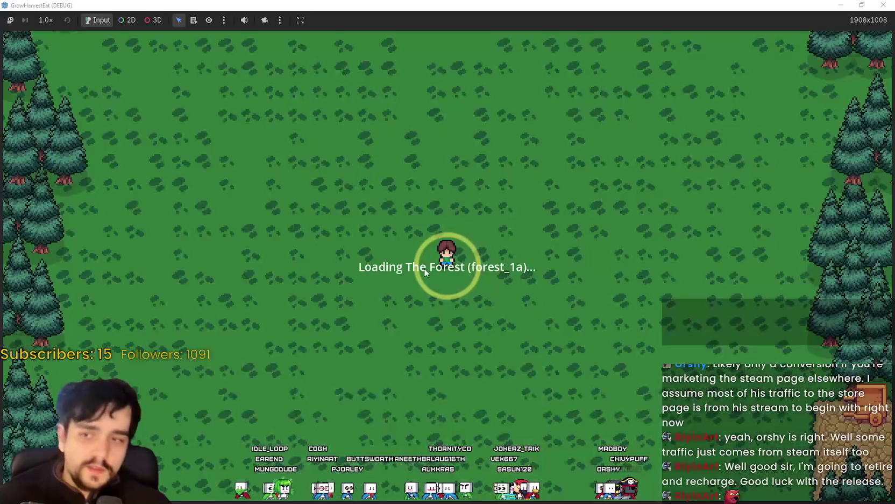
# Set the game speed to 16× and then back to 1.0×.
pyautogui.click(52, 166)
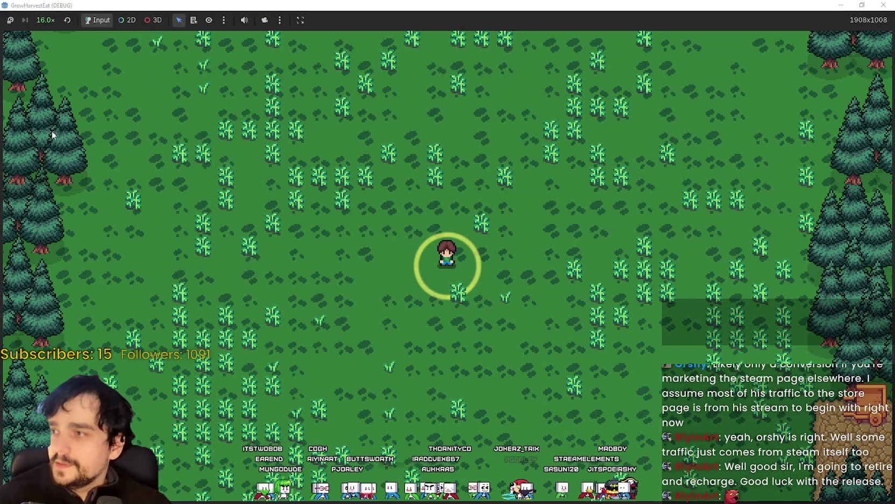
pyautogui.click(45, 22)
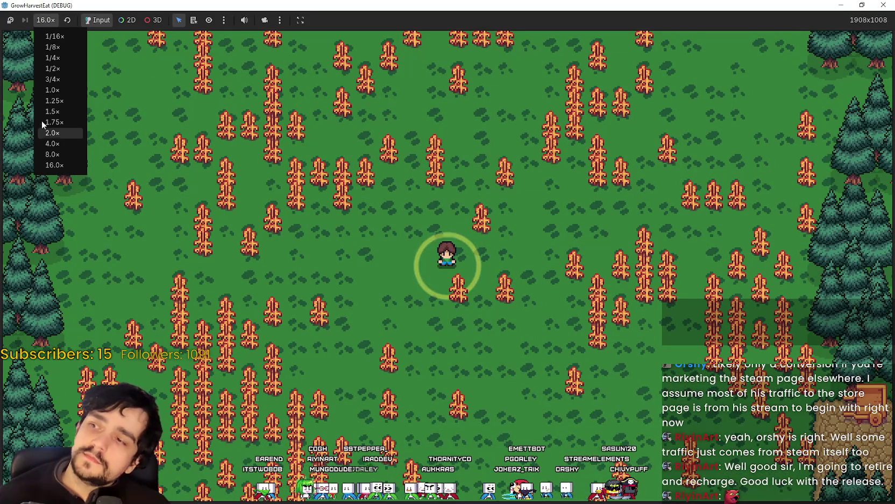
pyautogui.click(53, 91)
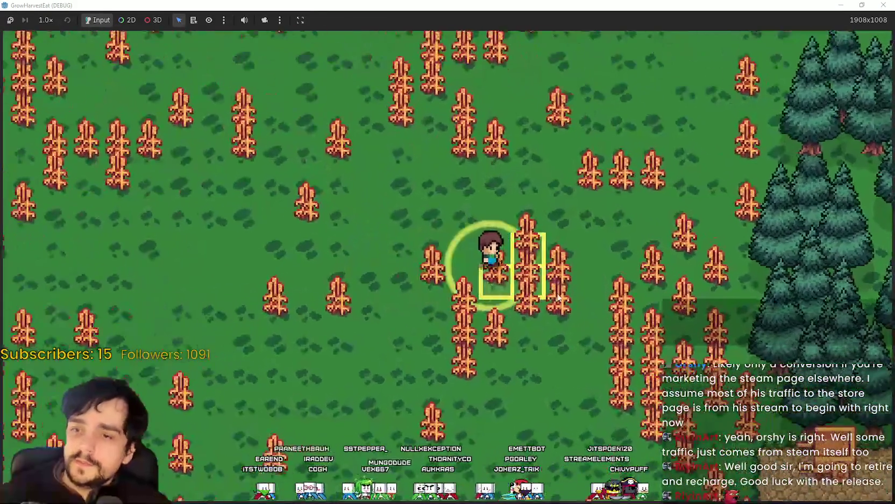
# Walk the farmer through the field harvesting crops and carry them to the village.
pyautogui.press('d')
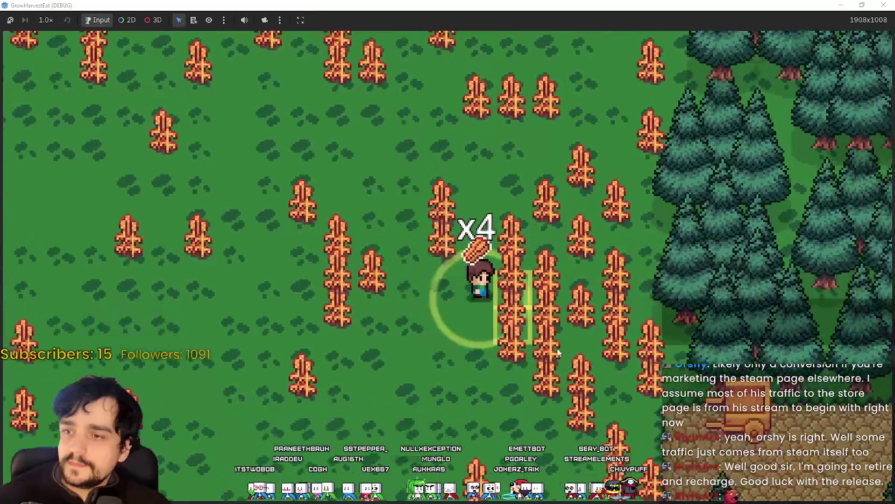
pyautogui.press('d')
pyautogui.press('s')
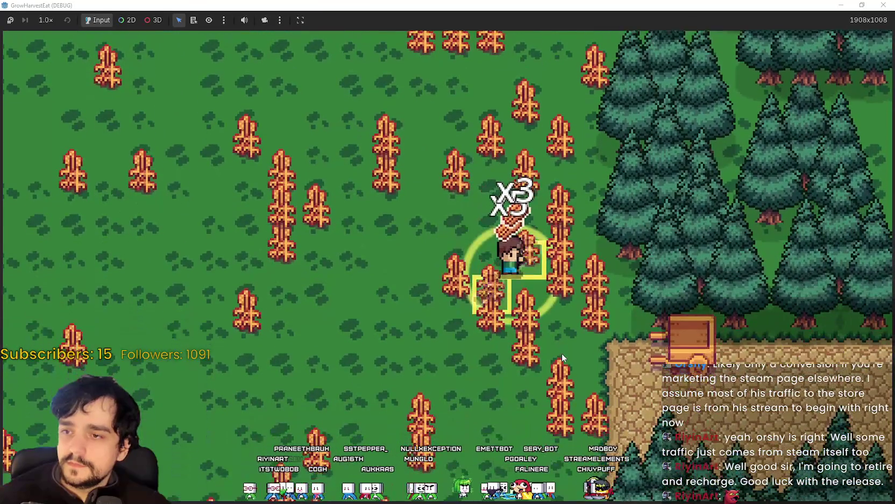
pyautogui.press('d')
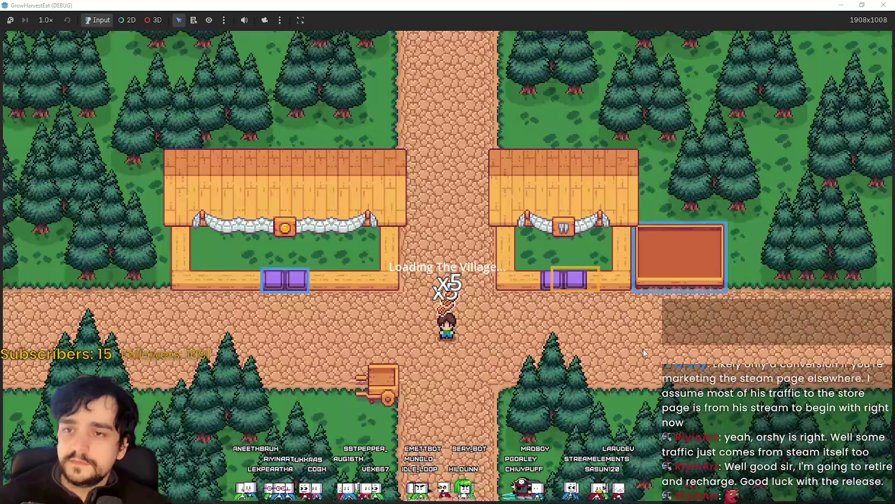
pyautogui.press('d')
pyautogui.press('w')
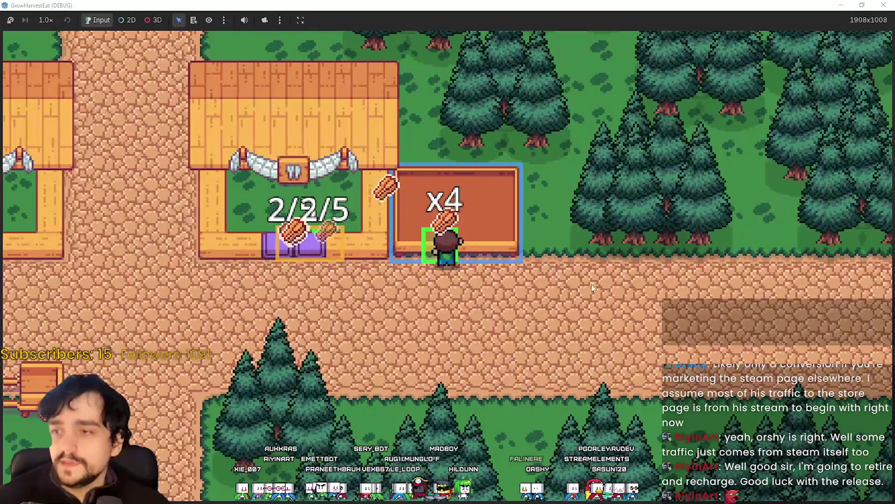
# Drop the produce into the purple stall chests, including the coin stall, then return to Aseprite.
pyautogui.press('s')
pyautogui.press('a')
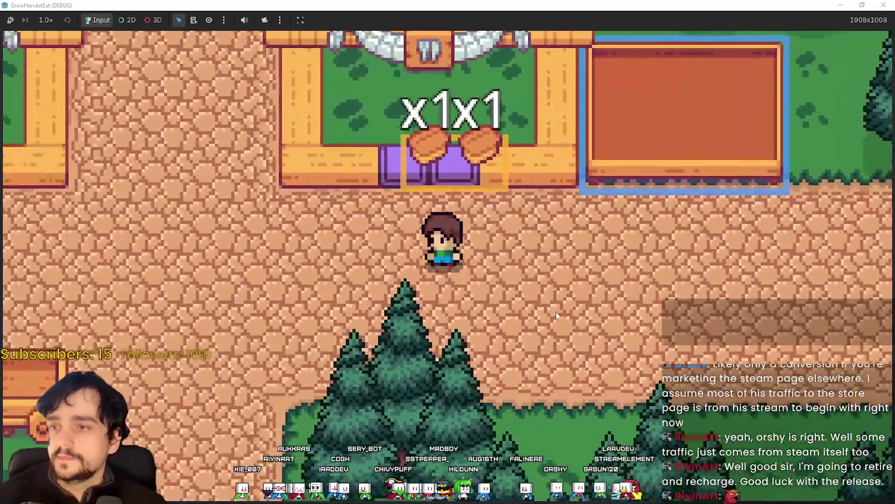
pyautogui.press('w')
pyautogui.press('a')
pyautogui.press('a')
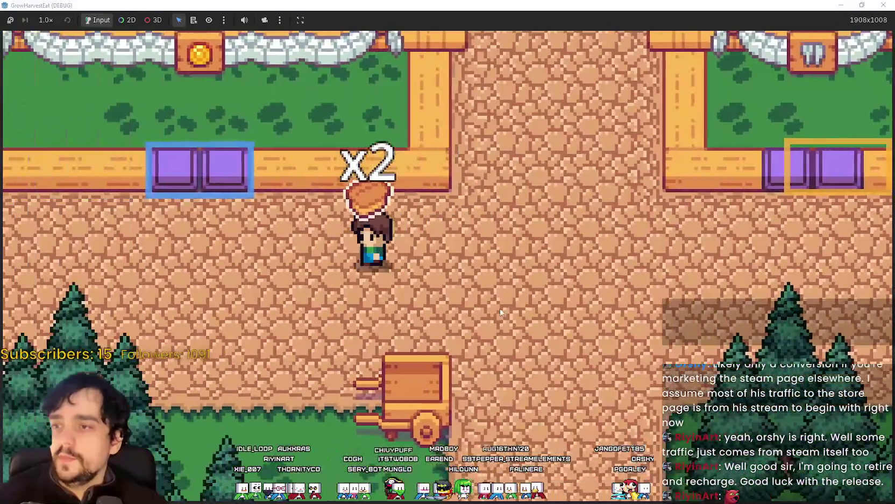
pyautogui.press('w')
pyautogui.press('s')
pyautogui.press('d')
pyautogui.press('d')
pyautogui.scroll(-3, 615, 295)
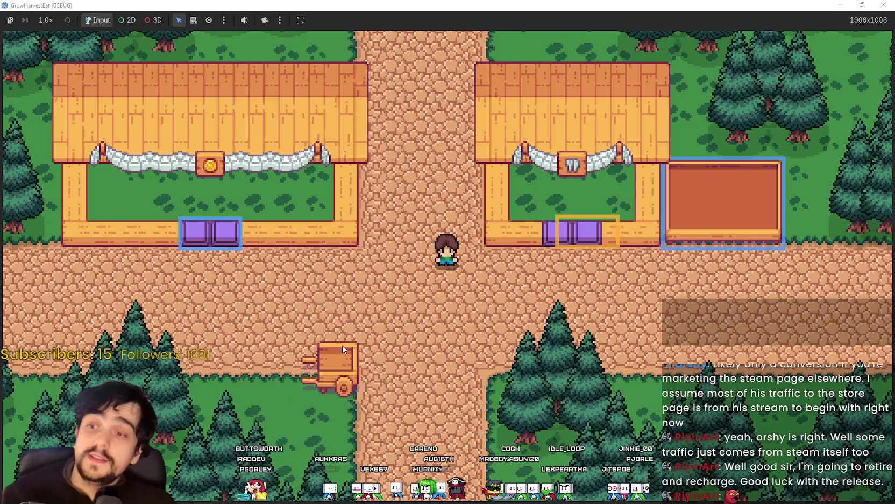
pyautogui.press('s')
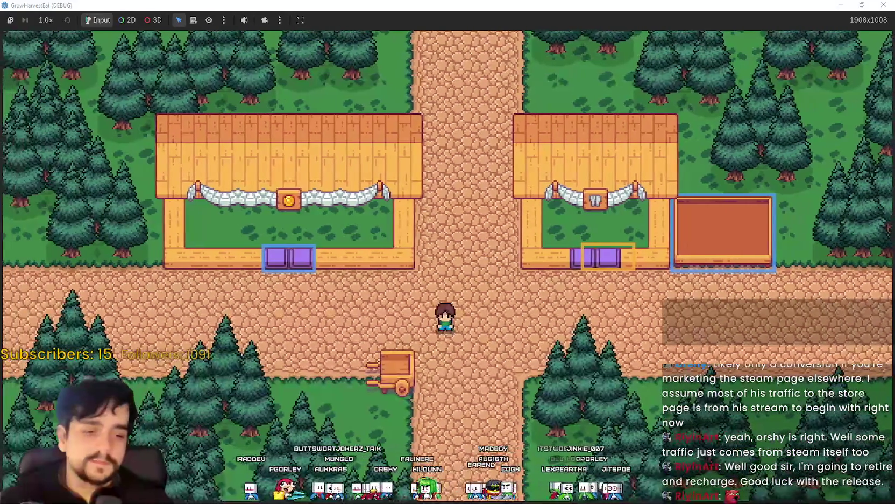
pyautogui.hotkey('alt', 'Tab')
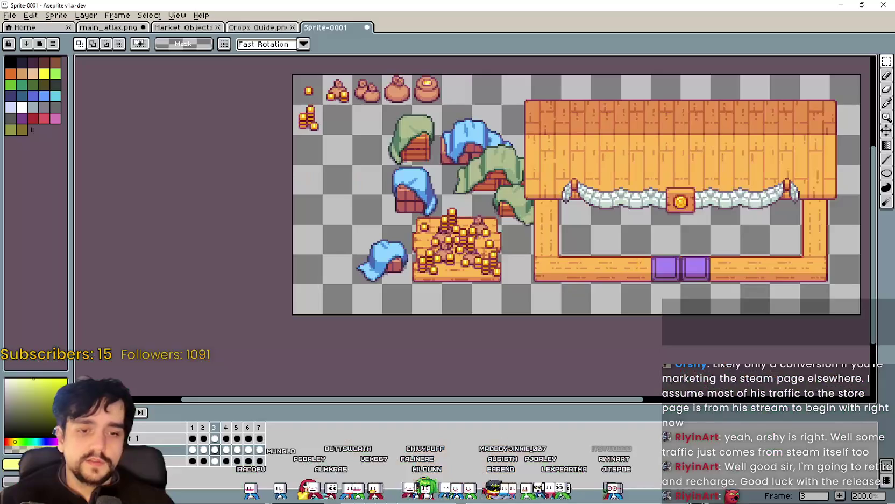
# Zoom and pan the canvas to bring the coin stall sprite into close view.
pyautogui.scroll(1, 403, 253)
pyautogui.scroll(-2, 431, 264)
pyautogui.scroll(1, 454, 272)
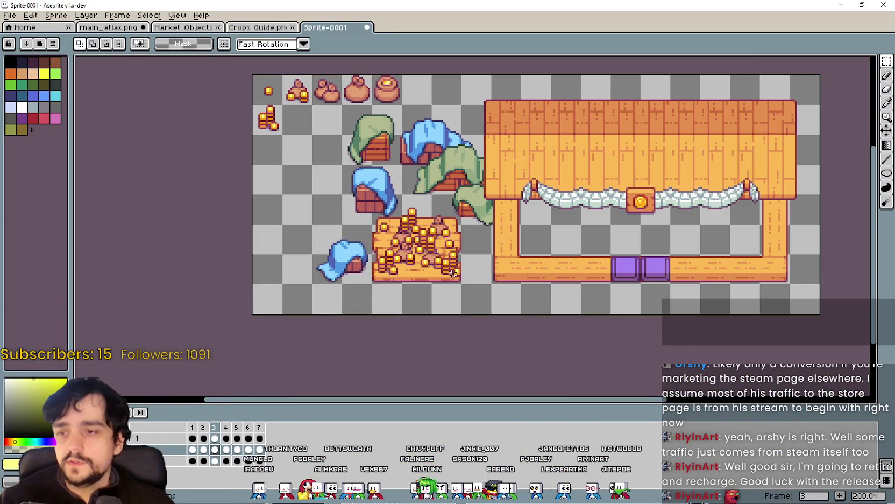
pyautogui.hscroll(-2, 441, 291)
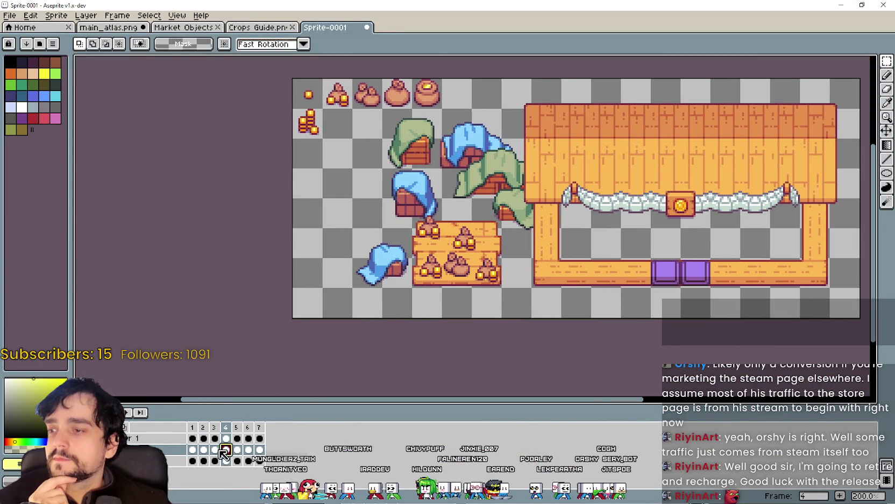
pyautogui.scroll(1, 403, 298)
pyautogui.scroll(1, 516, 204)
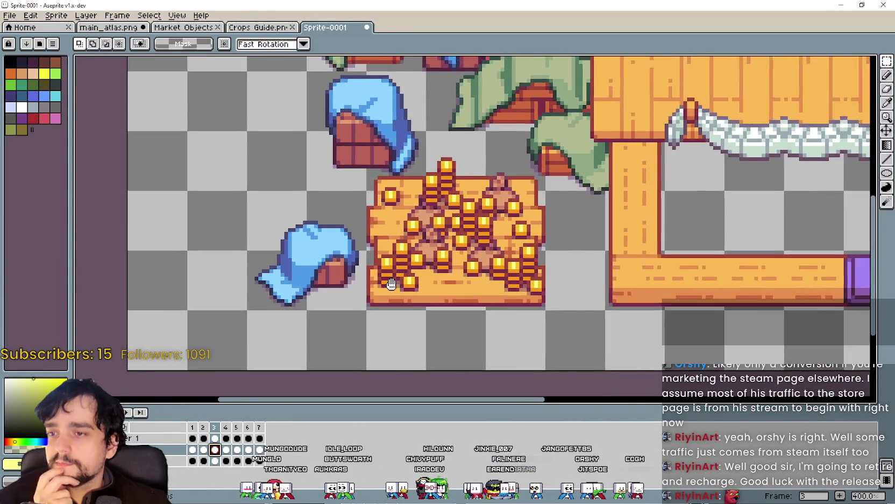
pyautogui.scroll(-1, 124, 273)
pyautogui.middleClick(223, 351)
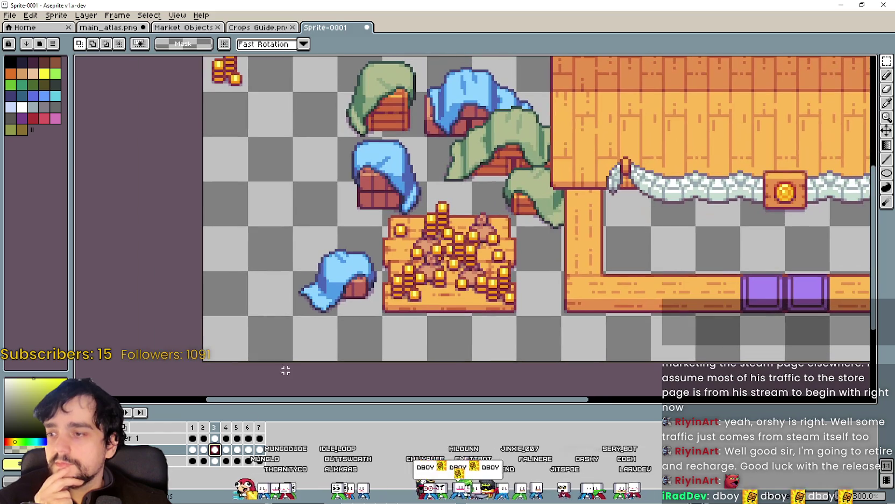
# View frames 4 and 2 of the coin stall animation, then switch to Steam.
pyautogui.click(230, 450)
pyautogui.click(203, 449)
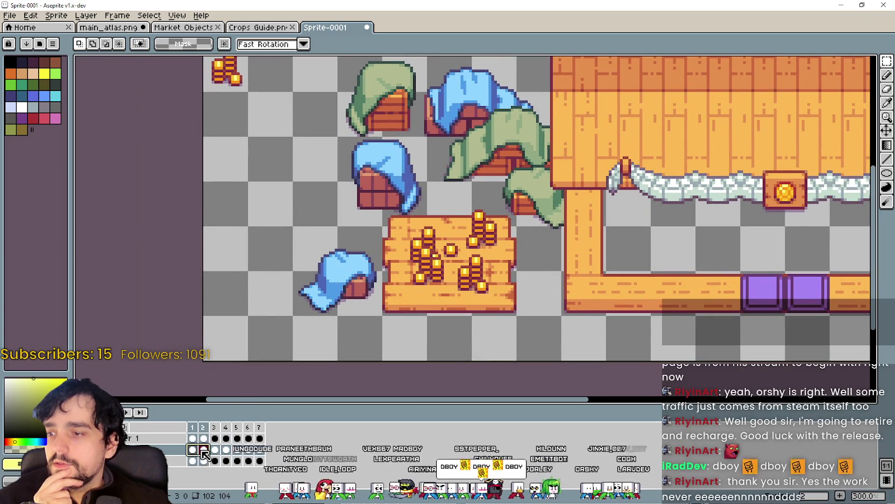
pyautogui.scroll(-2, 350, 247)
pyautogui.scroll(1, 390, 222)
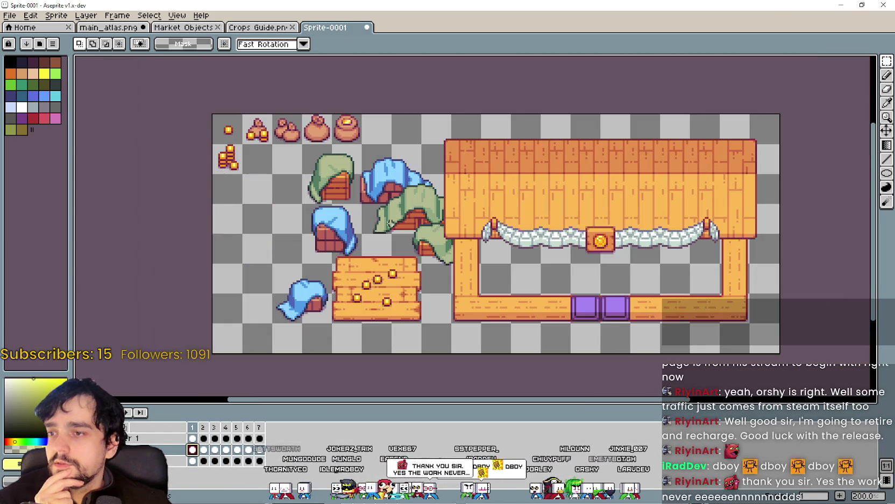
pyautogui.hscroll(-3, 394, 281)
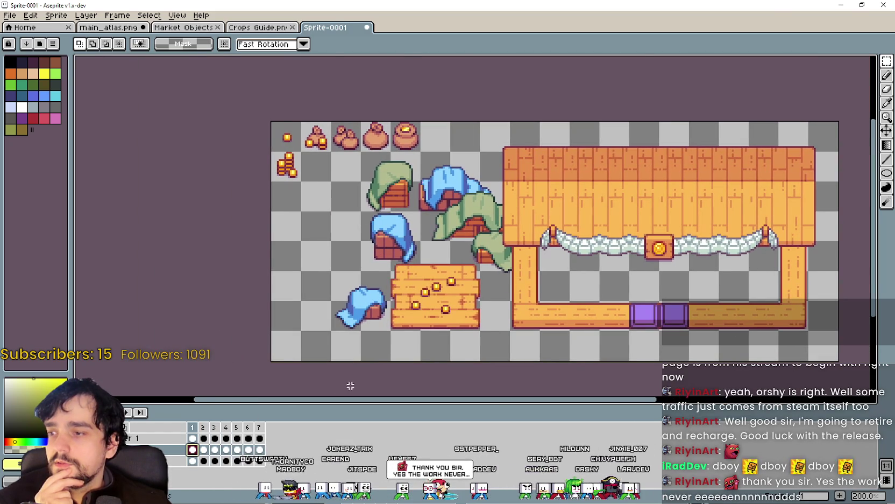
pyautogui.scroll(1, 419, 280)
pyautogui.scroll(-1, 403, 275)
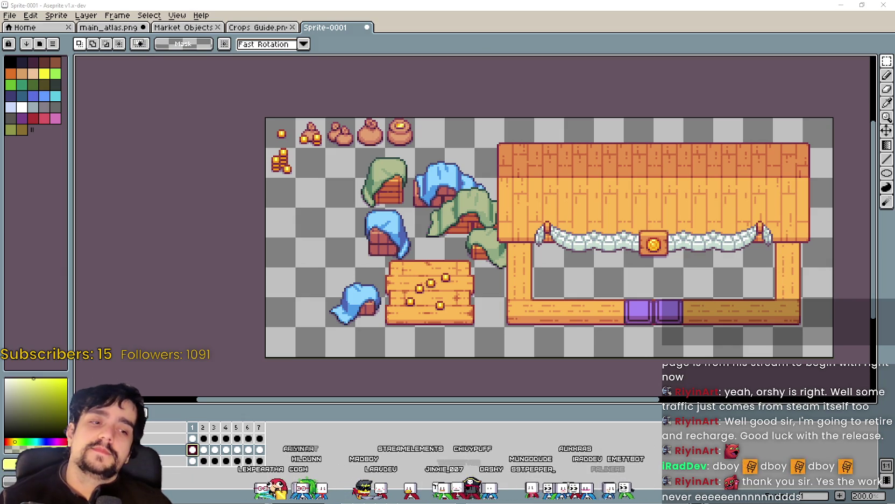
pyautogui.hotkey('alt', 'Tab')
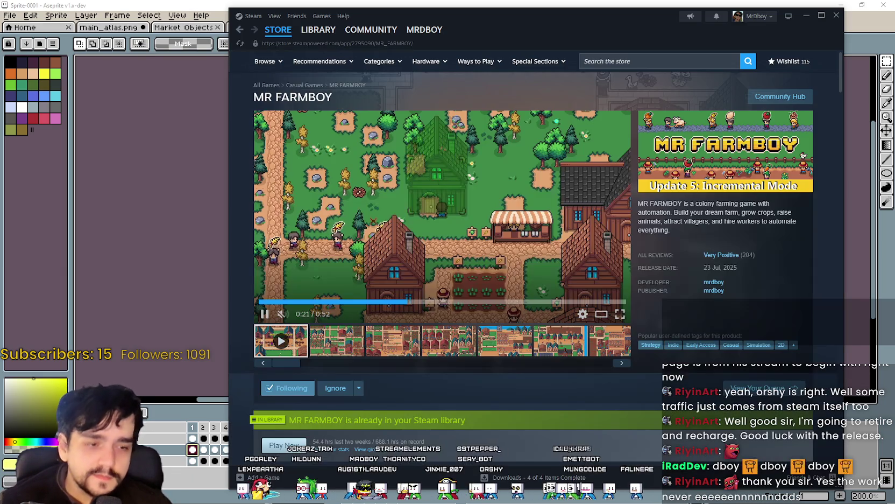
# Search the store for 'Rise of Piracy' and open its store page.
pyautogui.write('Rise m')
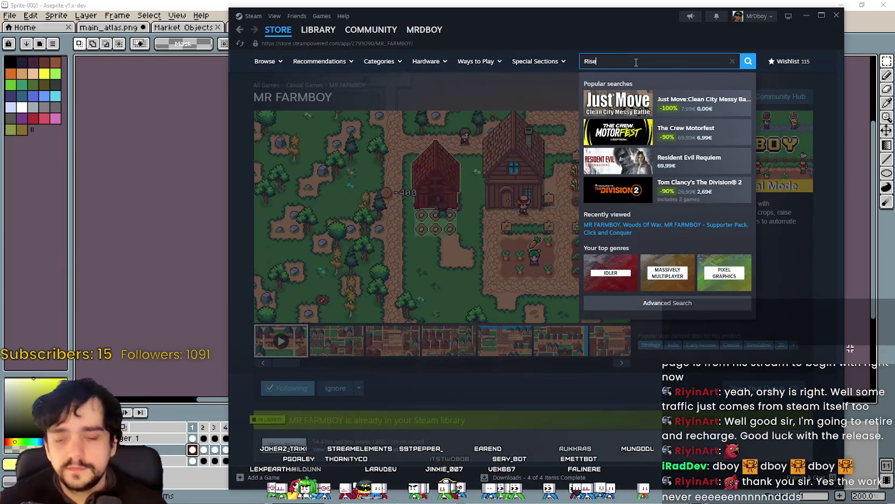
pyautogui.press('BackSpace')
pyautogui.press('BackSpace')
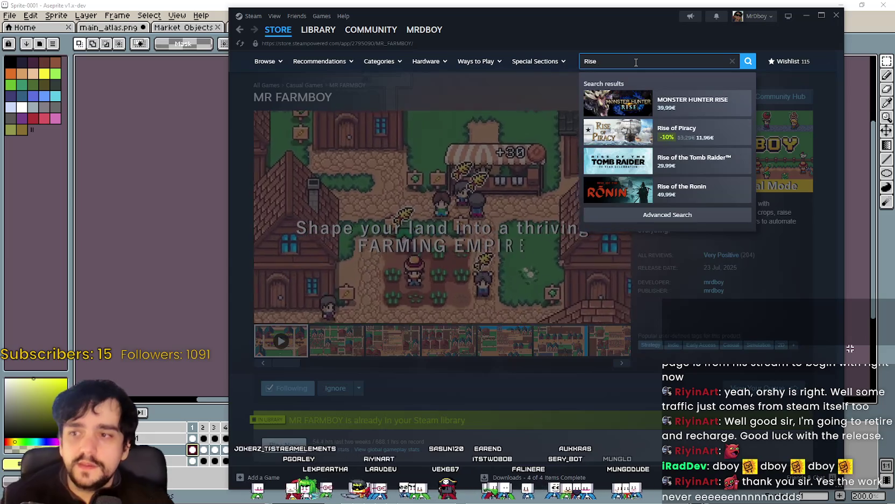
pyautogui.write(' of pira')
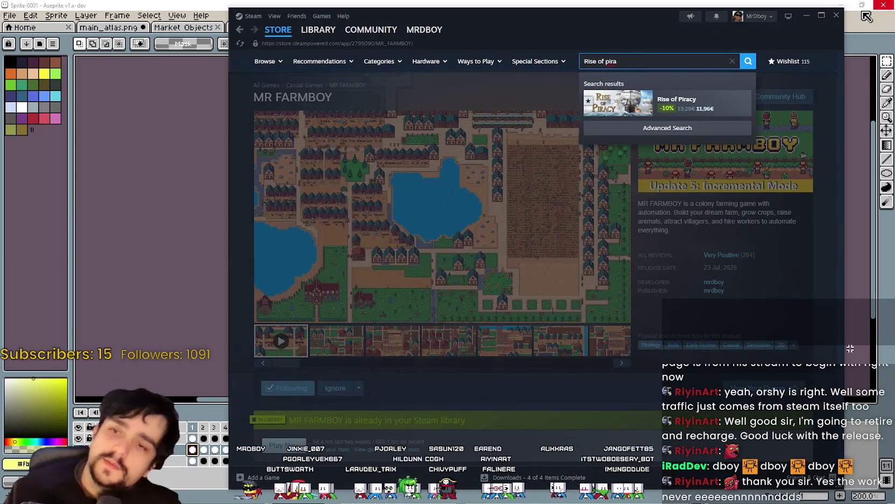
pyautogui.click(732, 101)
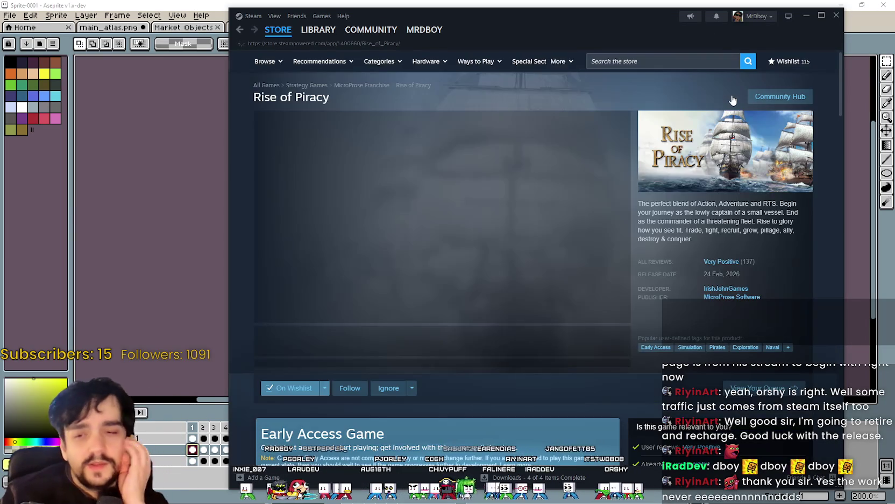
# Collapse the live broadcast panel on the Rise of Piracy page.
pyautogui.scroll(-4, 389, 323)
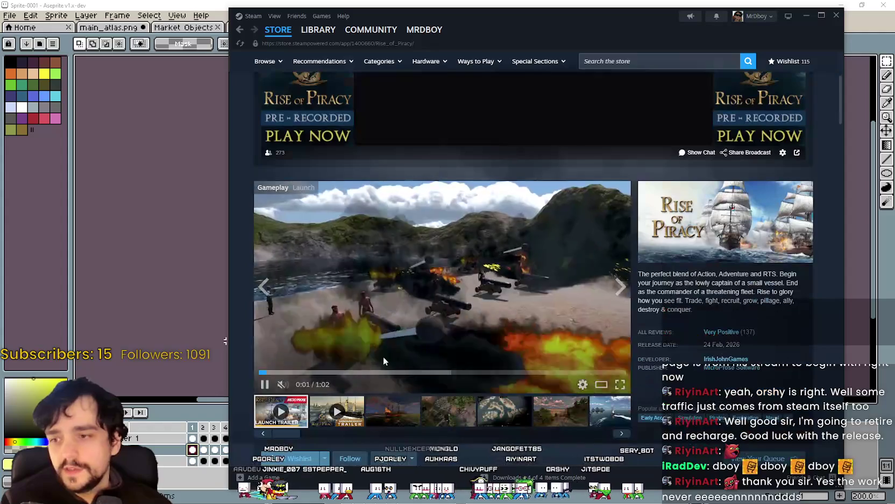
pyautogui.scroll(4, 720, 337)
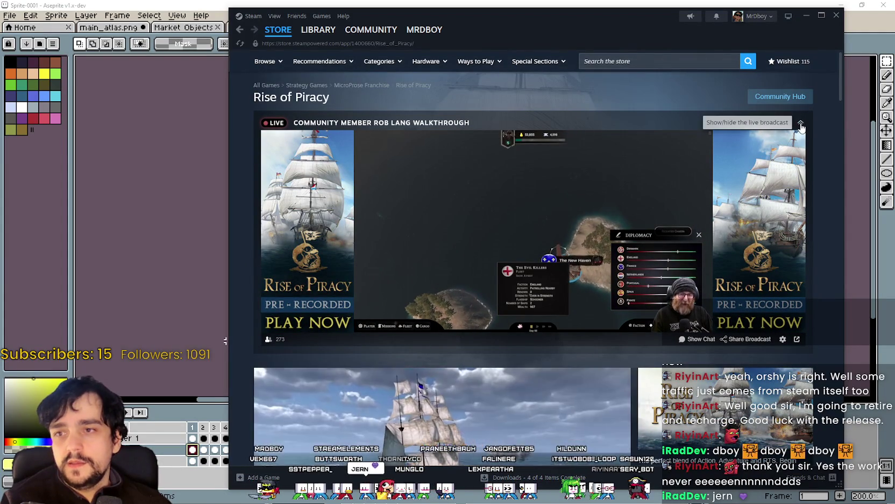
pyautogui.click(800, 124)
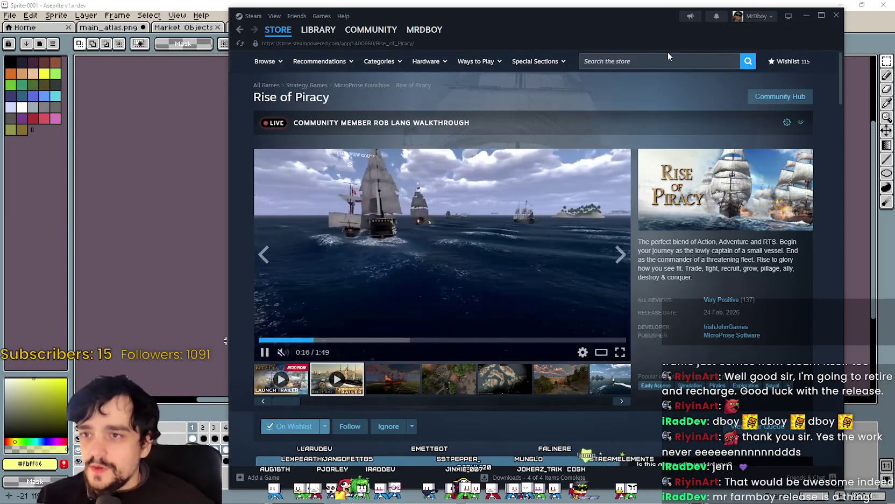
pyautogui.click(651, 63)
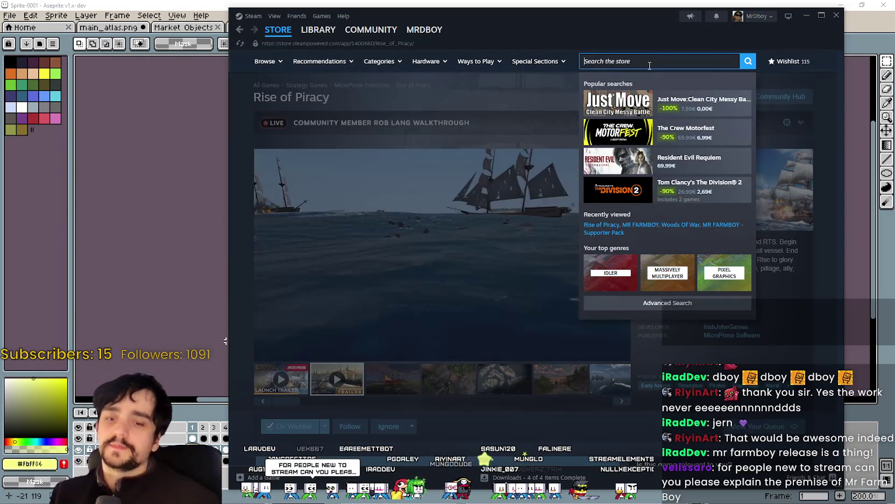
# Search 'MR FARM', open the MR FARMBOY page and play its 1.0 trailer fullscreen.
pyautogui.write('MR FARM')
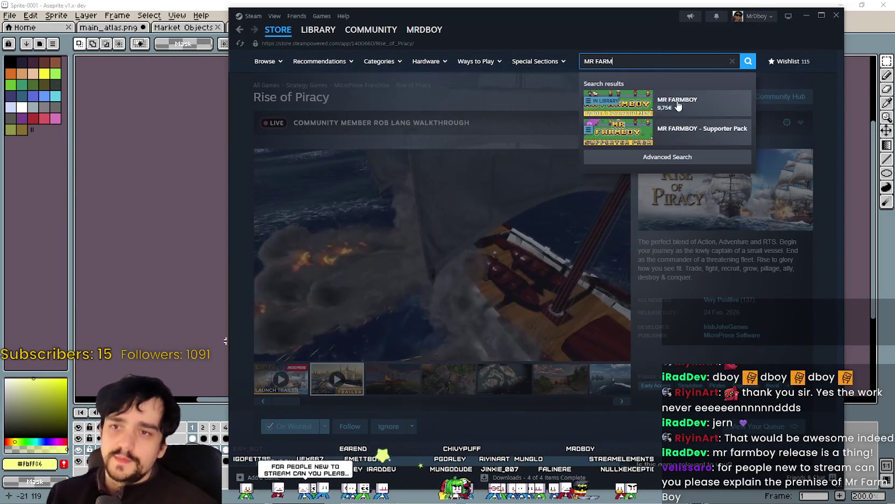
pyautogui.click(677, 102)
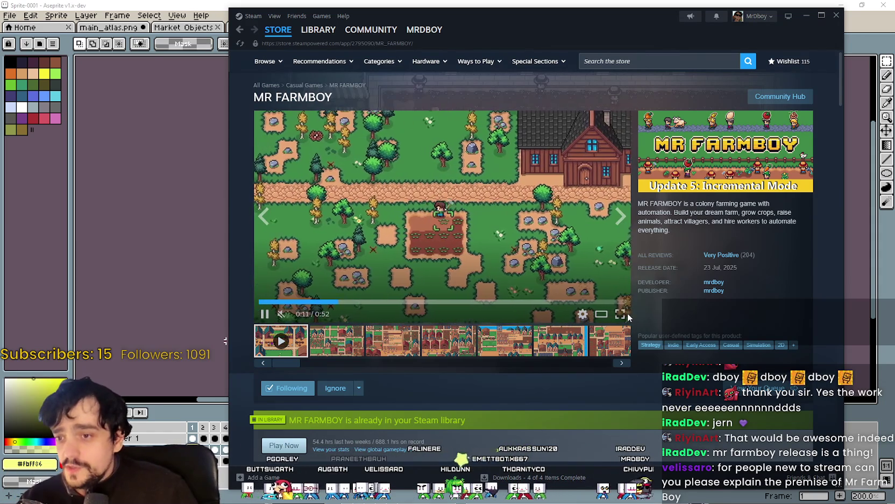
pyautogui.click(620, 313)
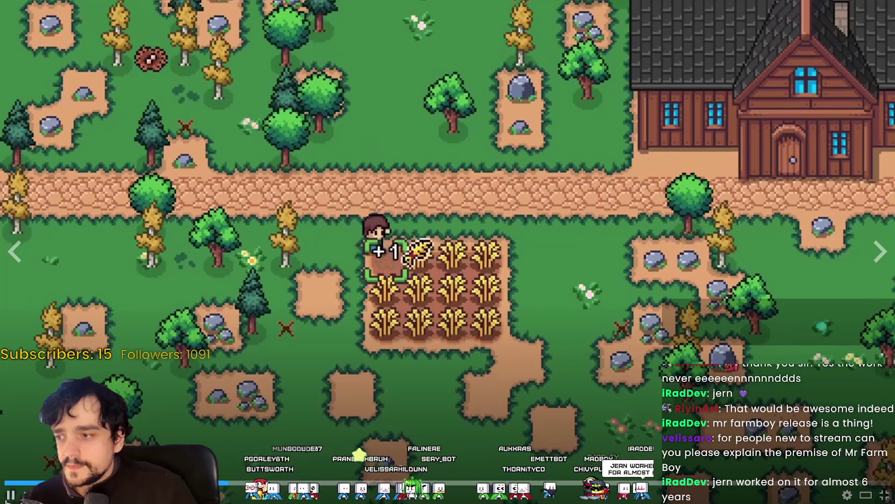
# Pause and resume the fullscreen MR FARMBOY trailer, then exit fullscreen to the store page.
pyautogui.click(5, 485)
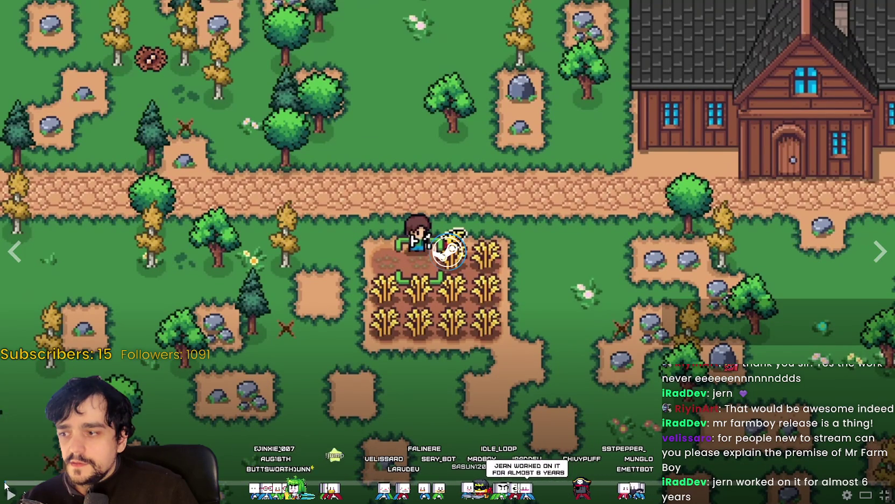
pyautogui.click(4, 484)
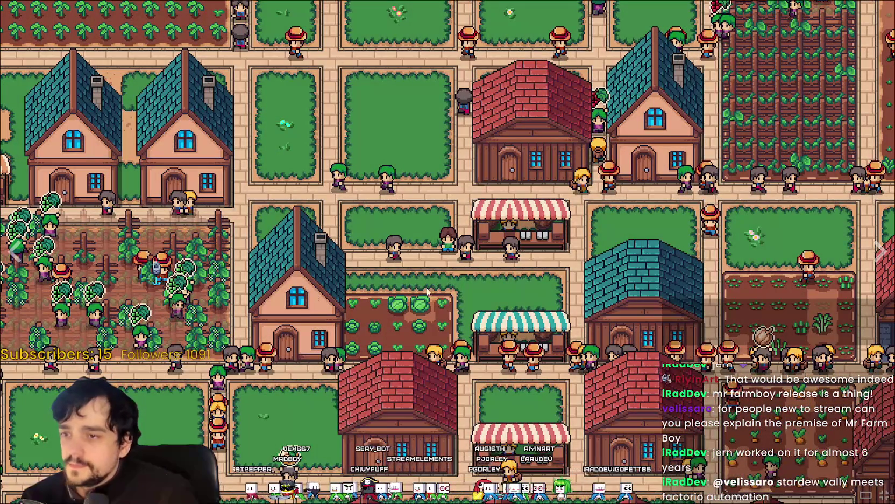
pyautogui.click(419, 273)
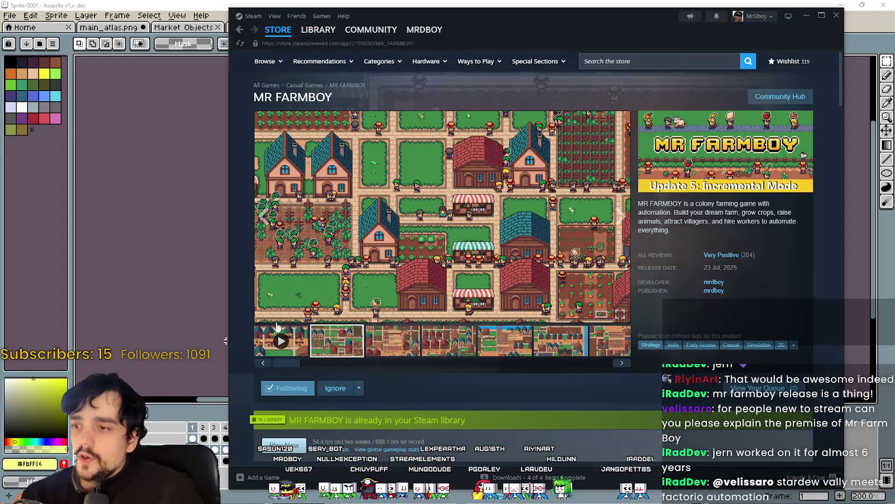
# Play the MR FARMBOY trailer full-screen, pausing and resuming it on the farm footage.
pyautogui.click(288, 343)
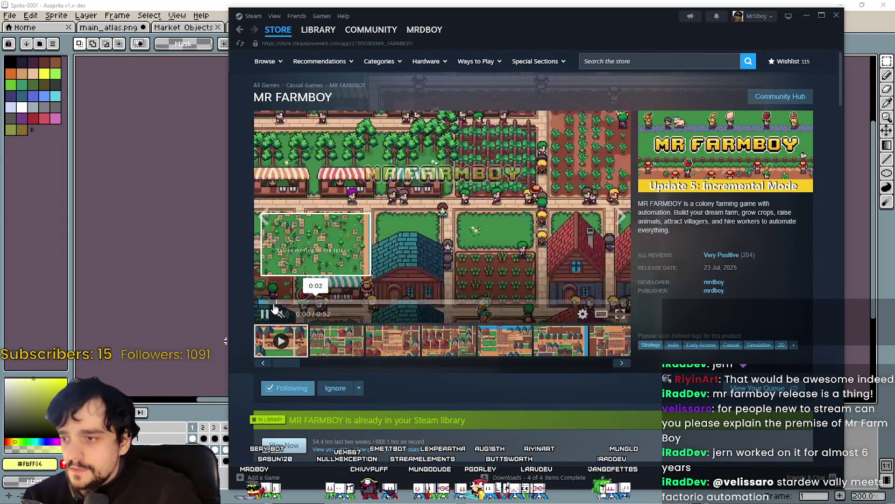
pyautogui.click(621, 314)
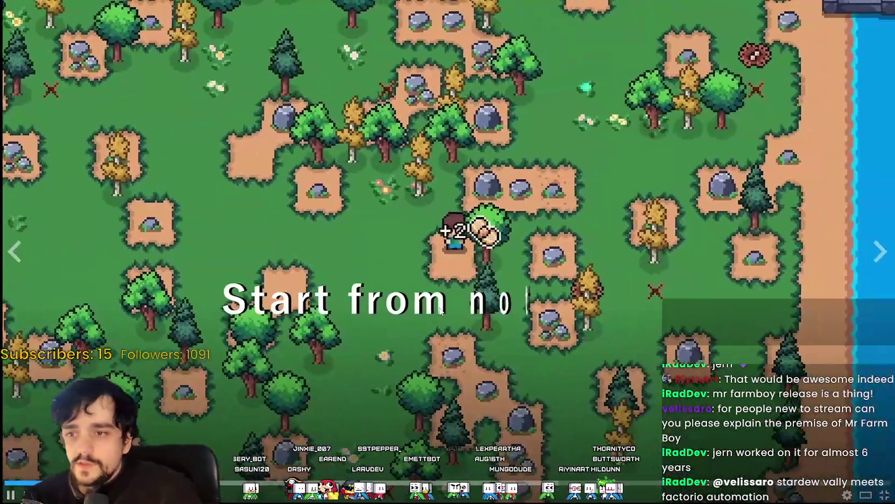
pyautogui.click(568, 183)
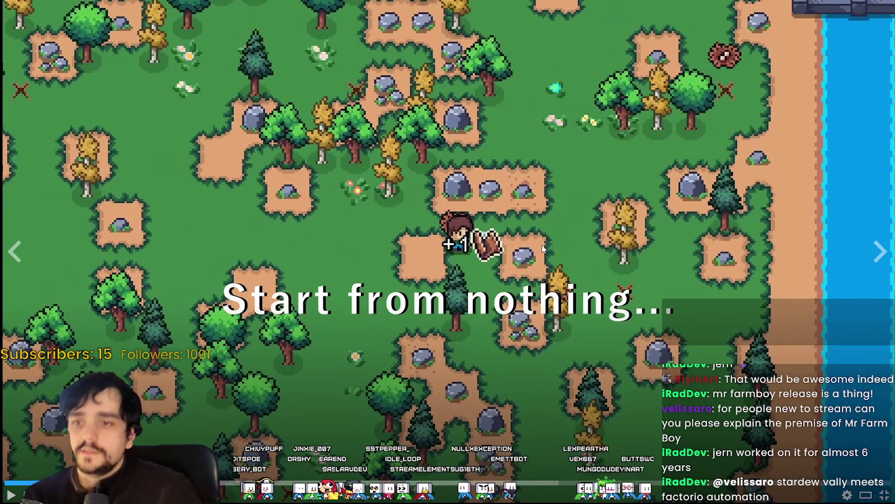
pyautogui.click(488, 265)
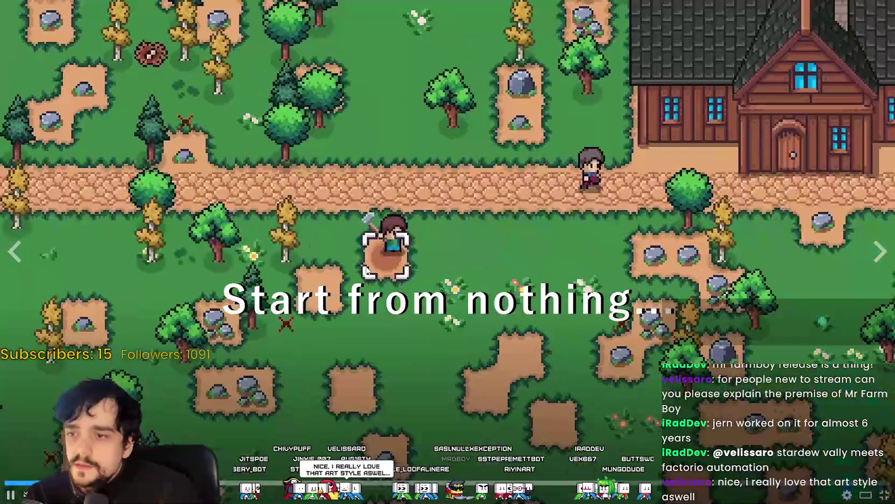
pyautogui.click(401, 289)
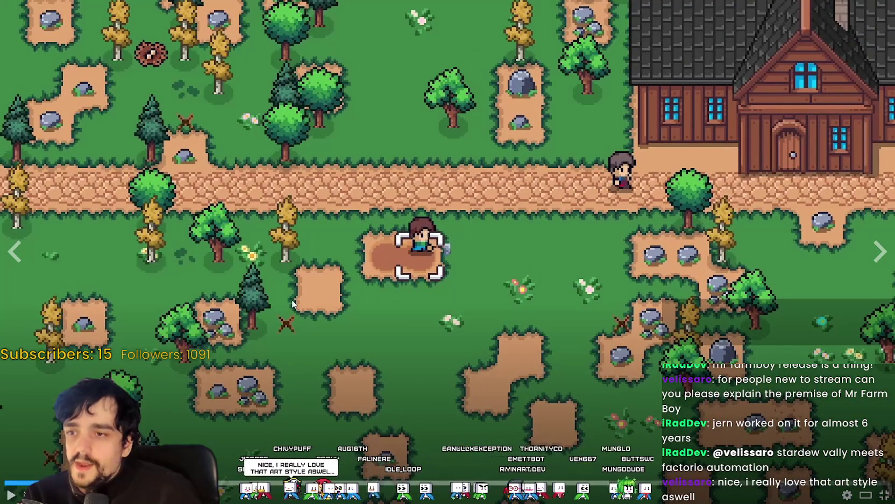
pyautogui.click(319, 347)
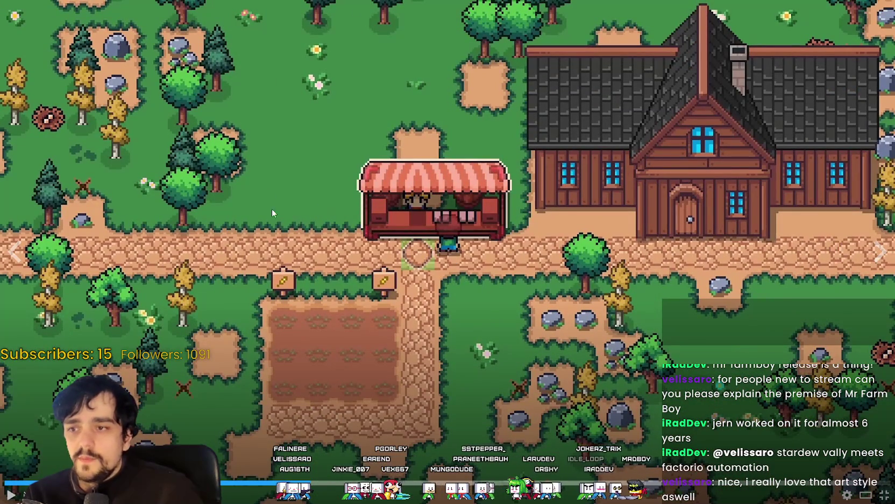
# Pause the trailer on the market stall scene, then resume playback.
pyautogui.click(364, 140)
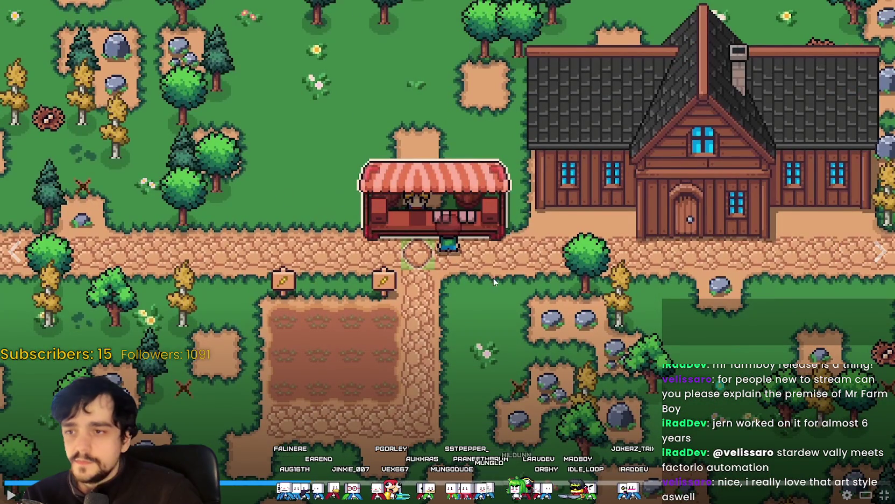
pyautogui.click(538, 286)
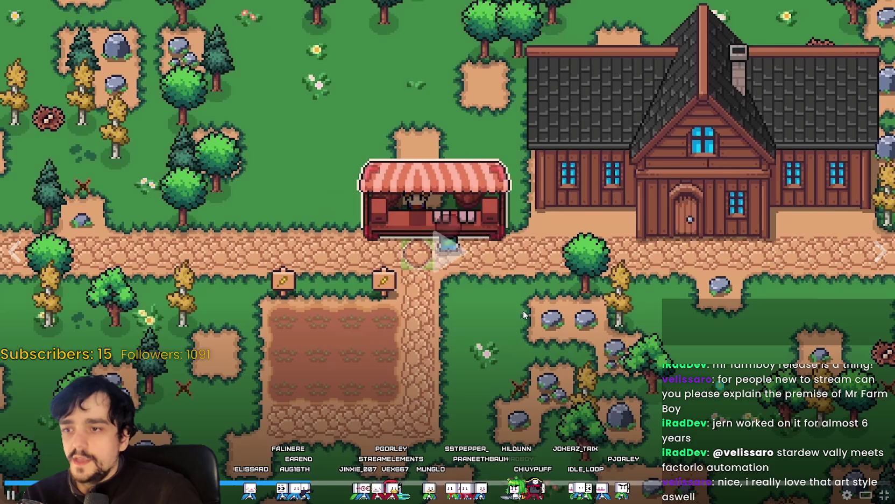
pyautogui.click(271, 250)
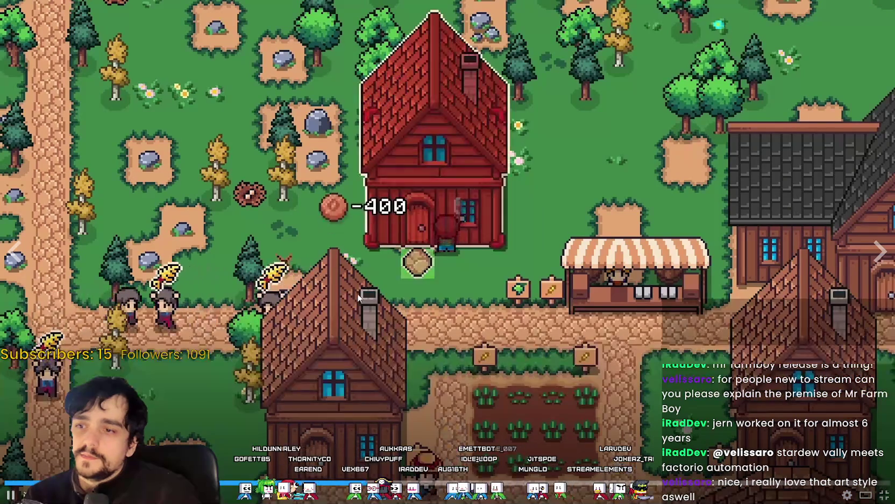
pyautogui.click(361, 300)
# Pause and seek through the MR FARMBOY trailer until the crowded village with market stalls appears.
pyautogui.click(364, 279)
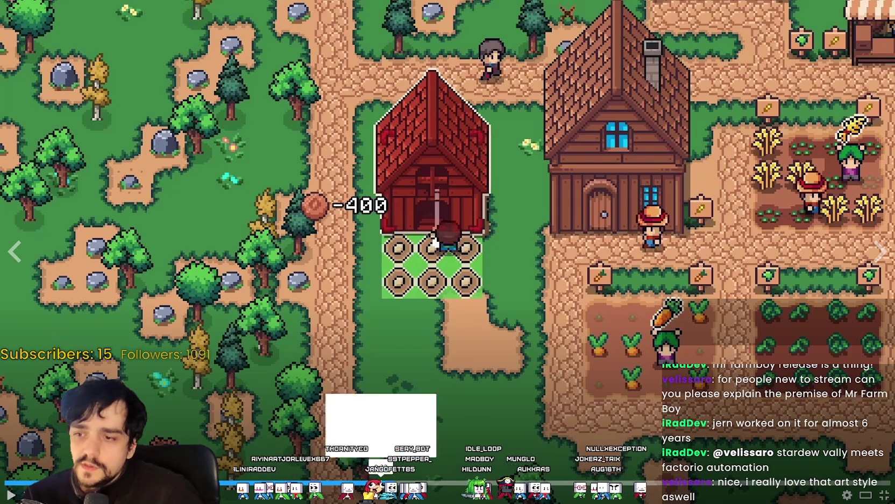
pyautogui.click(381, 483)
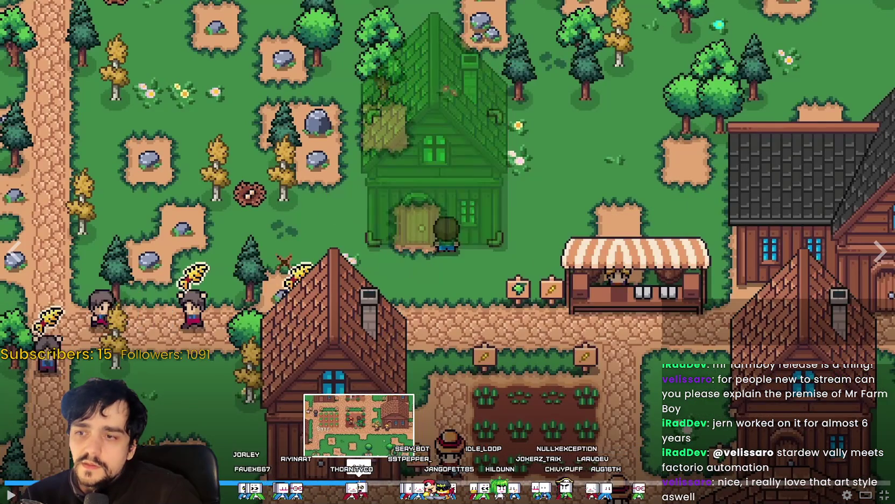
pyautogui.click(350, 482)
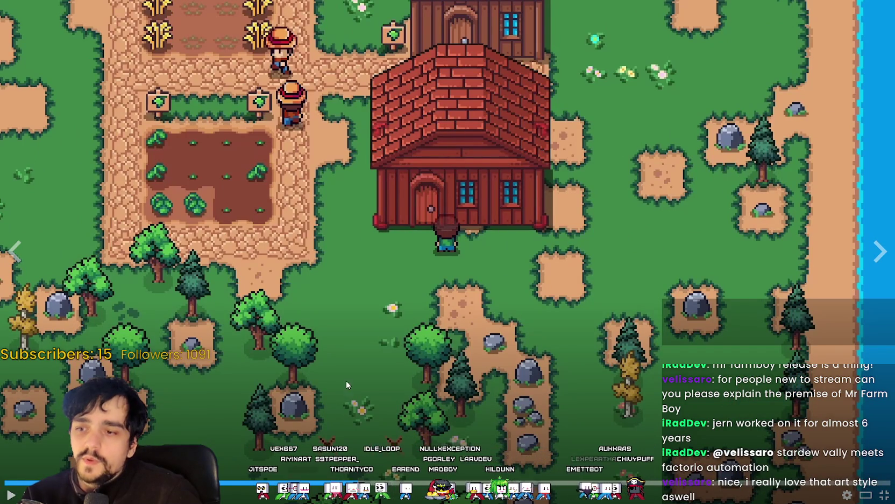
pyautogui.press('space')
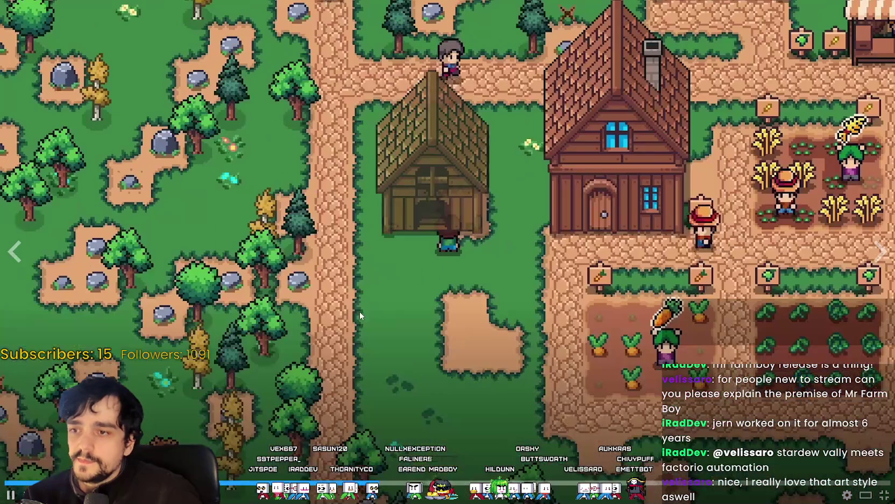
pyautogui.click(364, 311)
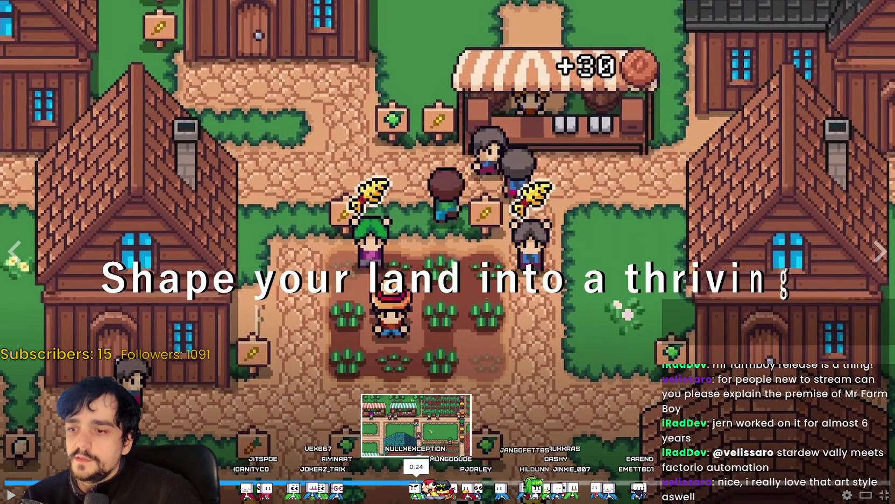
pyautogui.click(414, 482)
pyautogui.click(415, 483)
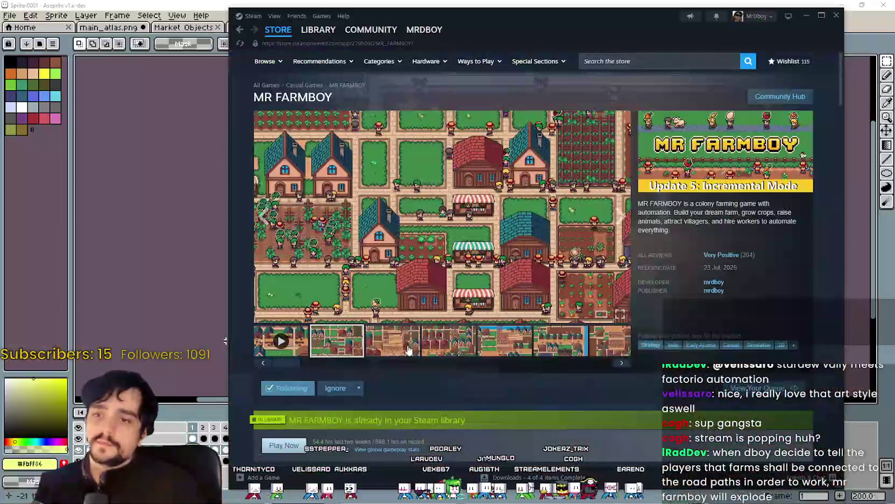
# Show the Market inventory window screenshot in the store page's media gallery.
pyautogui.click(407, 350)
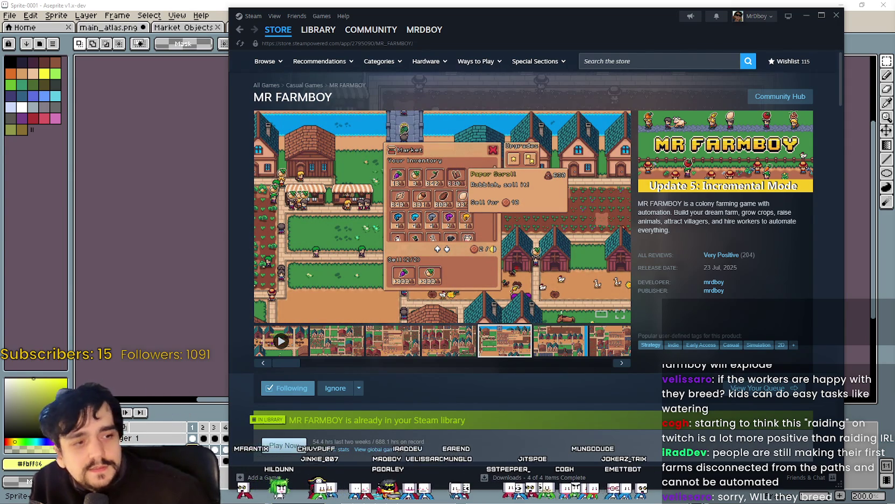
# Browse the MR FARMBOY screenshots at full size in the screenshot viewer.
pyautogui.click(442, 217)
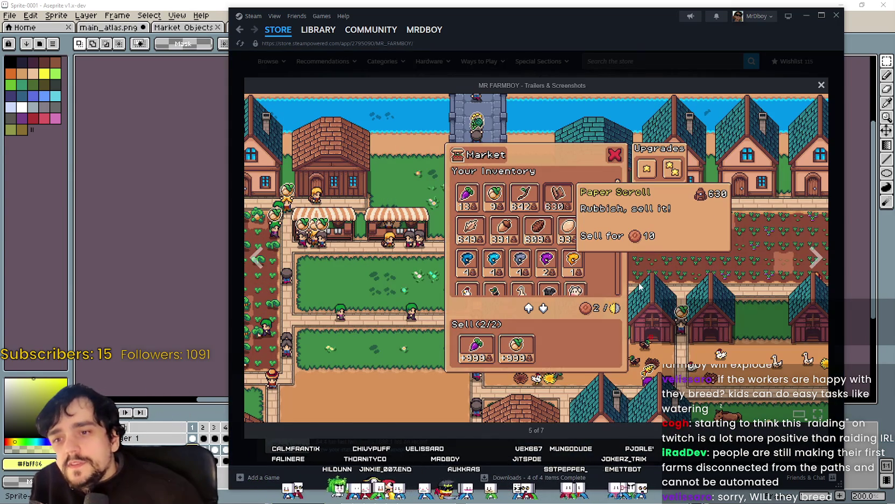
pyautogui.click(258, 271)
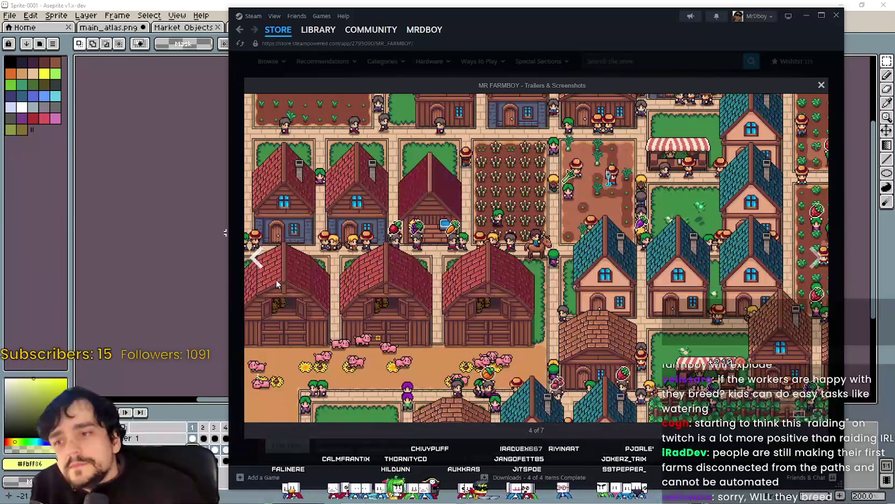
pyautogui.moveTo(685, 4); pyautogui.dragTo(694, 5)
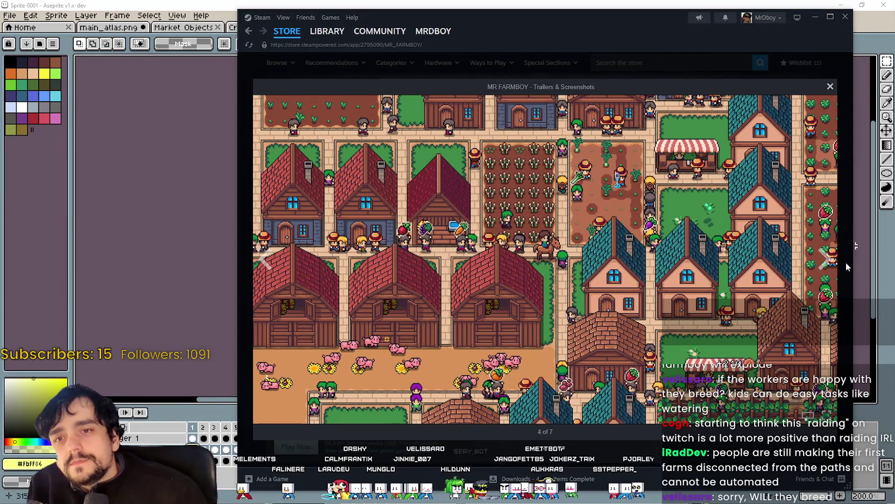
pyautogui.click(815, 262)
pyautogui.click(816, 262)
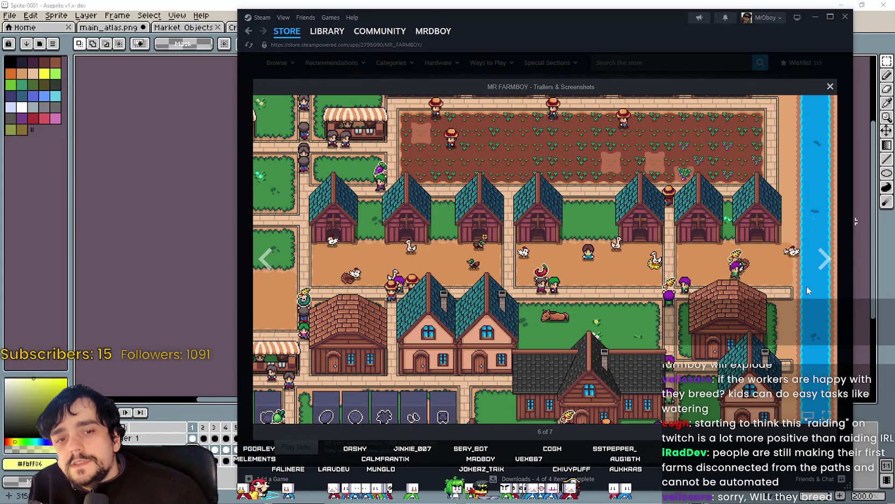
pyautogui.click(820, 257)
# Close the screenshot viewer and start the trailer playing inline on the store page.
pyautogui.click(820, 256)
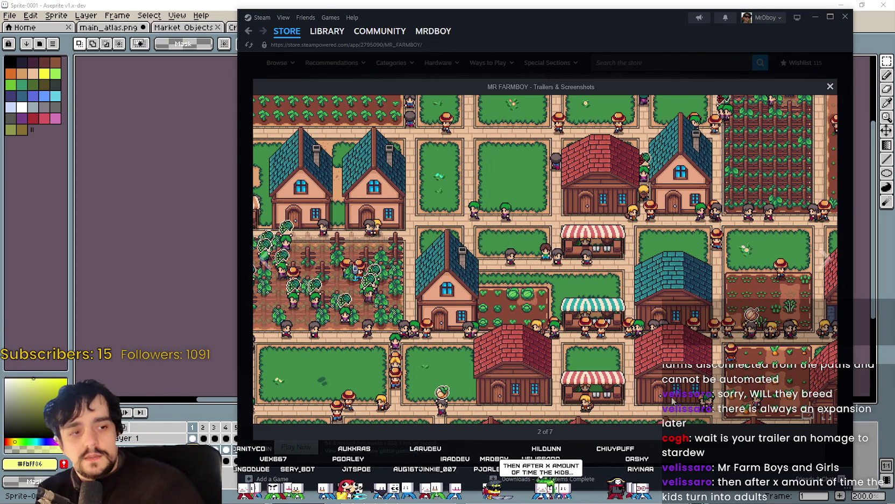
pyautogui.click(412, 73)
pyautogui.click(307, 331)
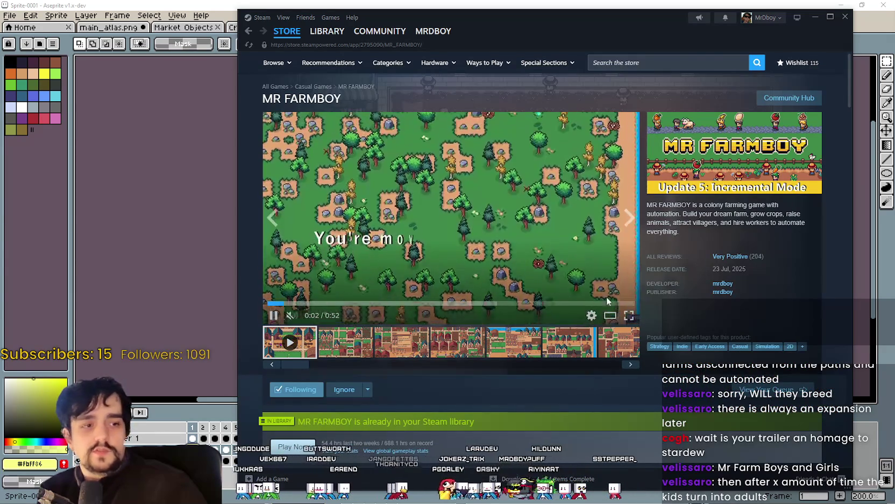
# Watch the trailer full screen at 1080p quality, pausing on the opening scene.
pyautogui.click(628, 314)
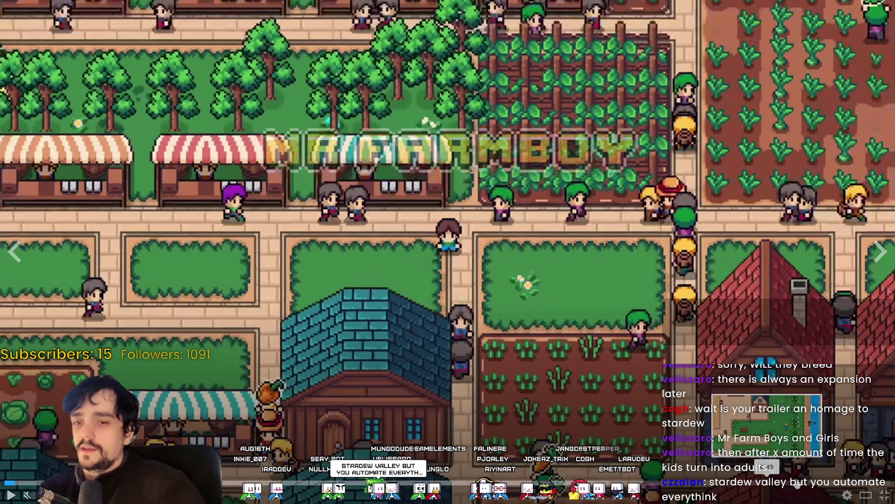
pyautogui.click(847, 497)
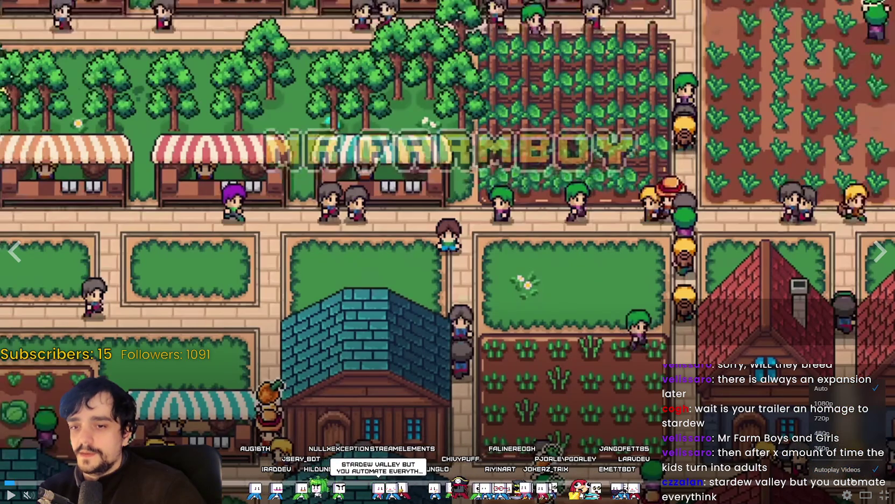
pyautogui.click(846, 407)
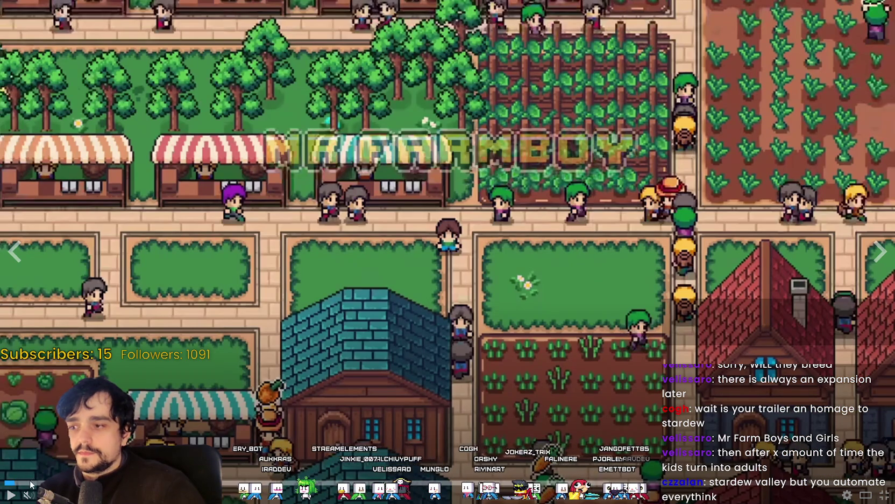
pyautogui.click(10, 494)
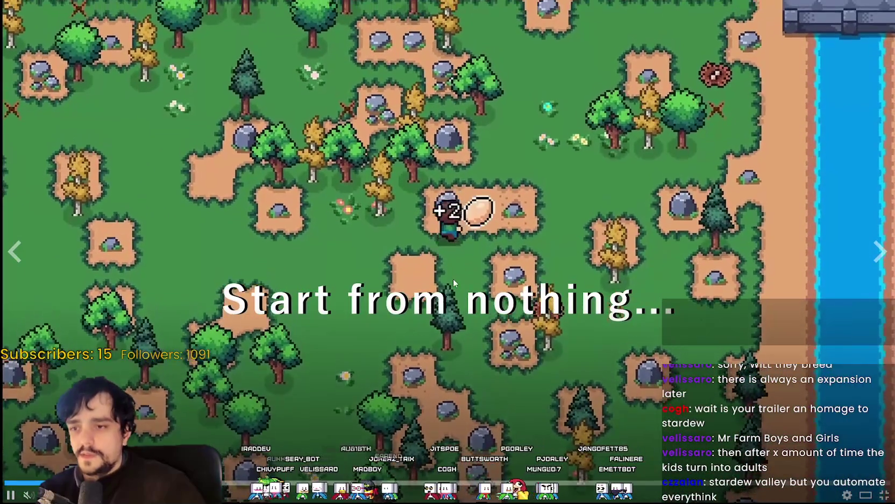
pyautogui.click(288, 280)
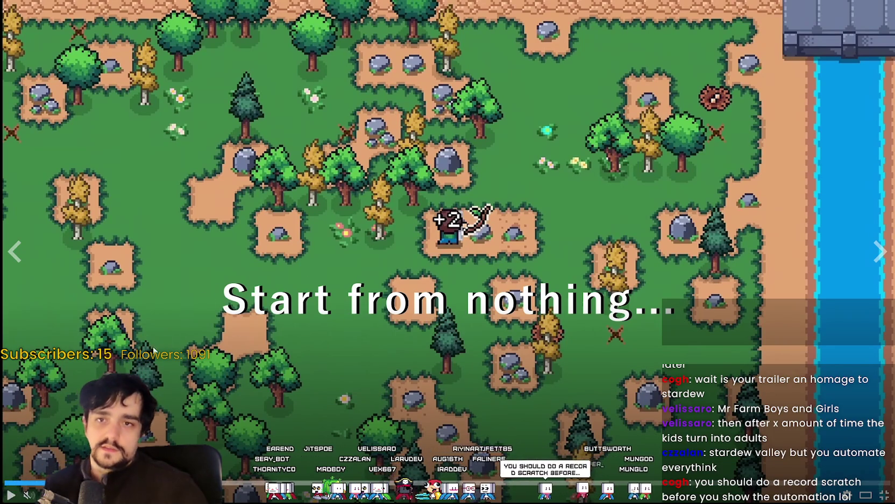
pyautogui.moveTo(117, 357)
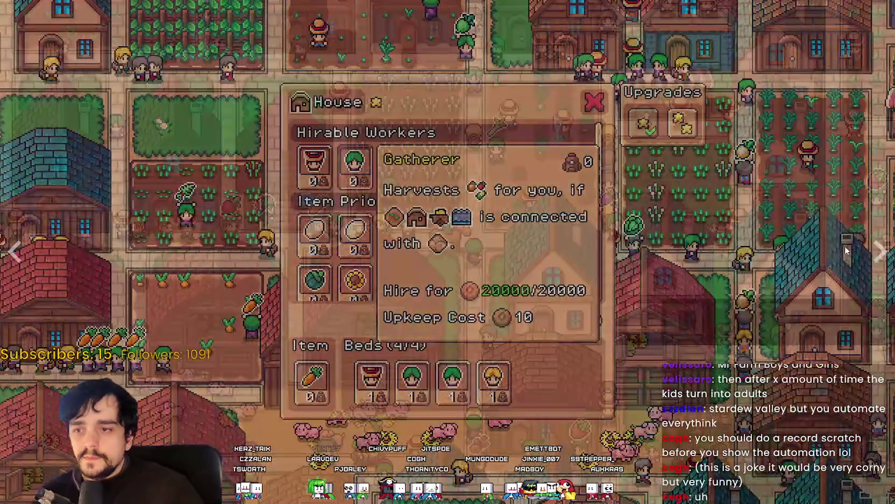
# Leave full screen and return to Aseprite's Sprite-0001 coin stall sheet.
pyautogui.press('Escape')
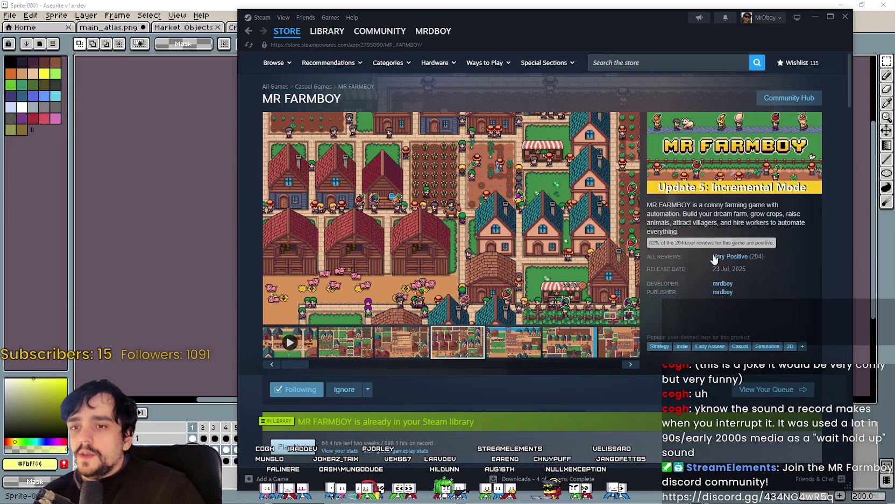
pyautogui.hotkey('alt', 'Tab')
pyautogui.scroll(1, 420, 311)
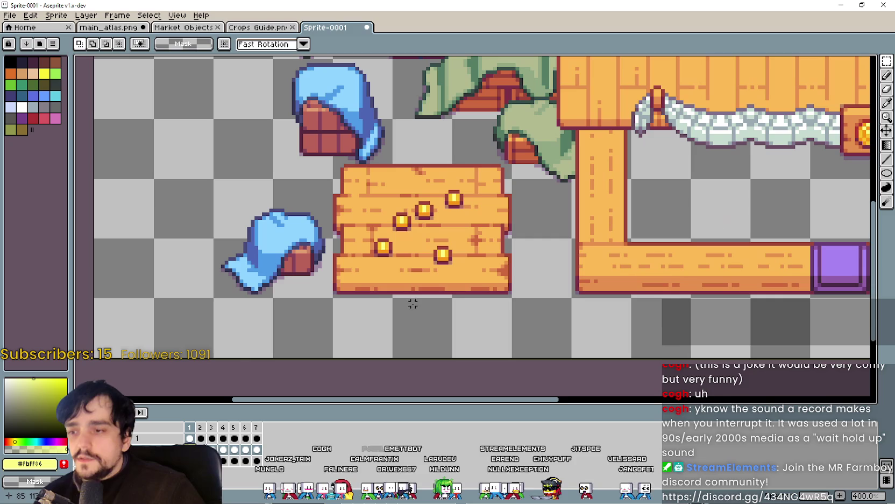
# Step through the coin stall frames, from many coins to coin bags, and back to frame 1.
pyautogui.moveTo(219, 427)
pyautogui.mouseDown()
pyautogui.moveTo(244, 428)
pyautogui.moveTo(190, 432)
pyautogui.mouseUp()
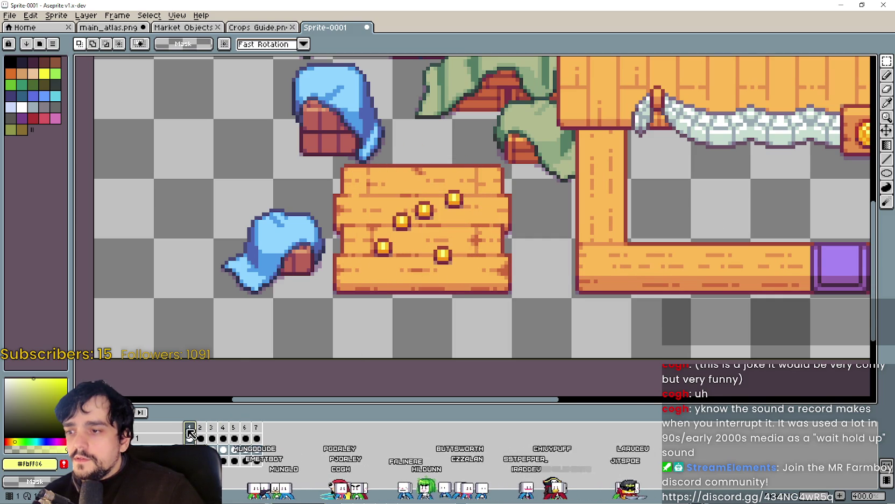
pyautogui.scroll(-2, 421, 251)
pyautogui.scroll(2, 421, 250)
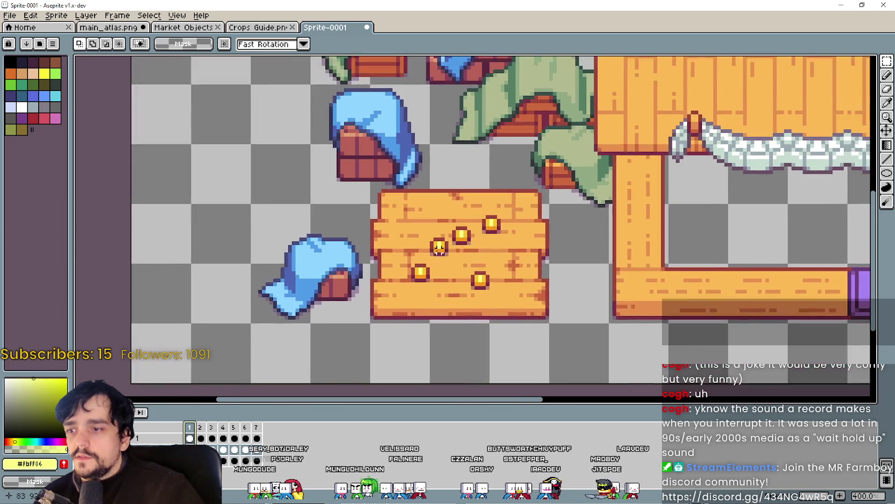
pyautogui.scroll(-2, 421, 250)
pyautogui.click(209, 434)
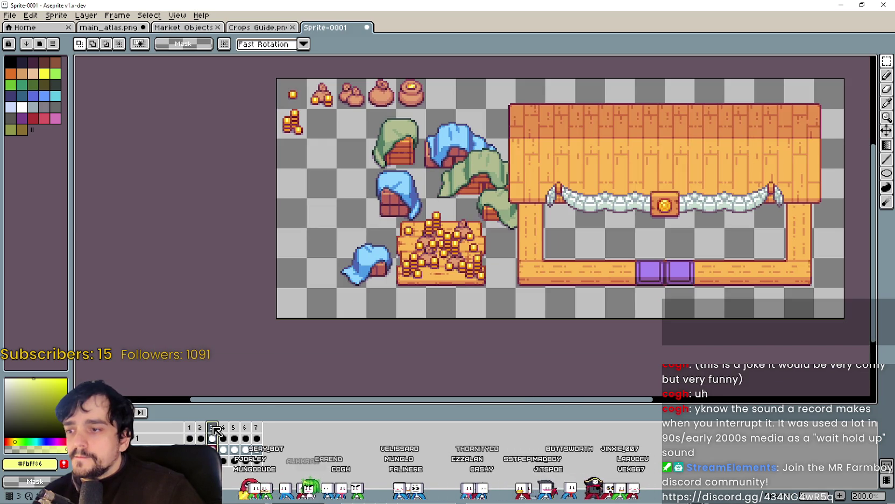
pyautogui.click(227, 429)
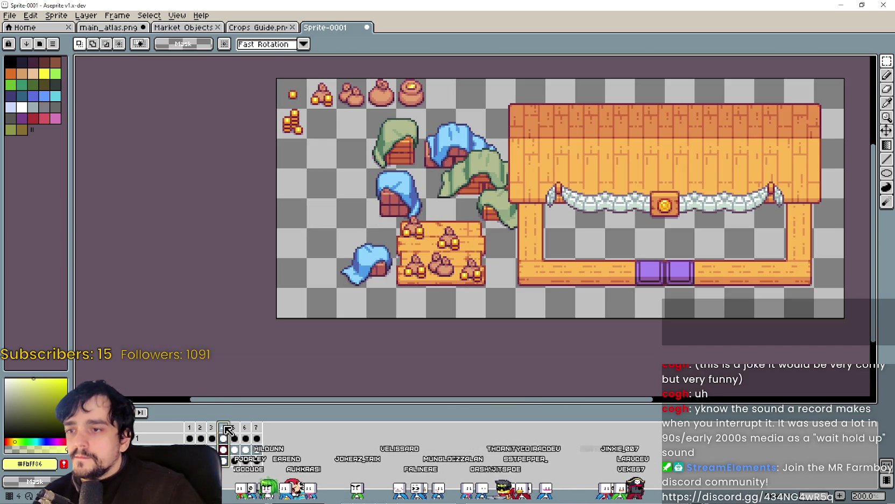
pyautogui.click(189, 434)
pyautogui.scroll(1, 341, 318)
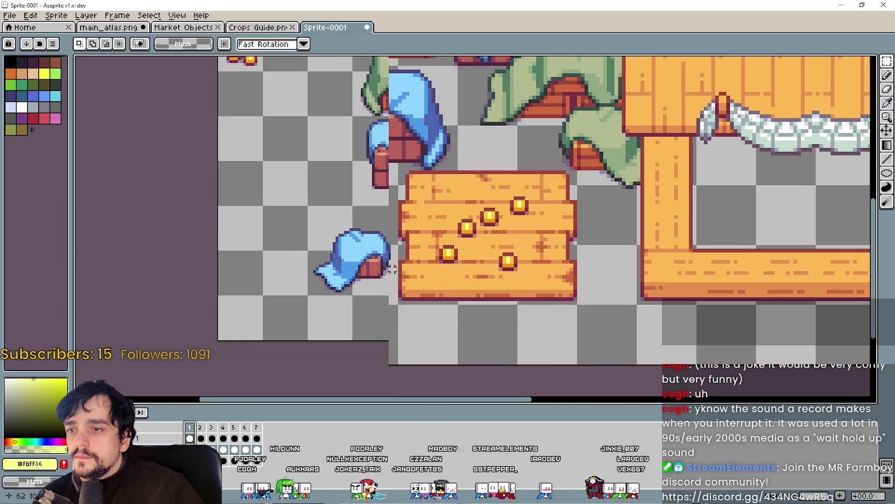
pyautogui.scroll(1, 340, 318)
pyautogui.scroll(-1, 341, 318)
pyautogui.scroll(-1, 341, 318)
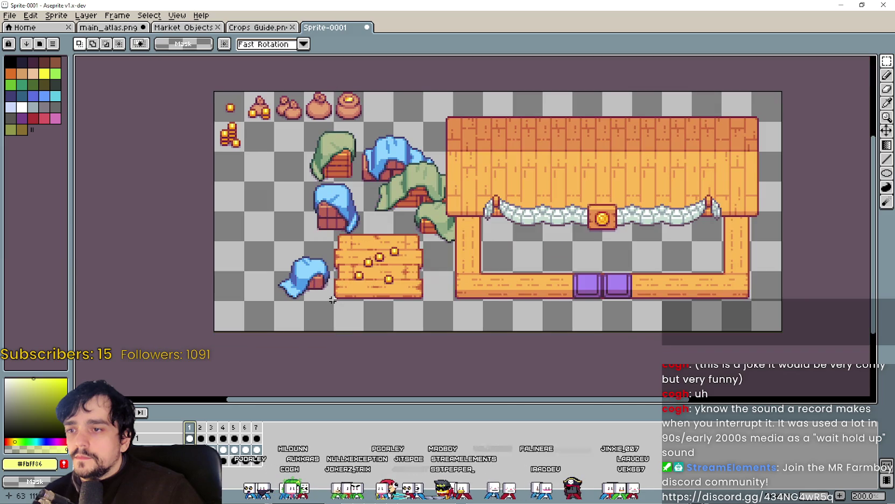
# Preview frames 2–5 again, then marquee-select the coin crate in frame 1.
pyautogui.click(202, 428)
pyautogui.click(212, 428)
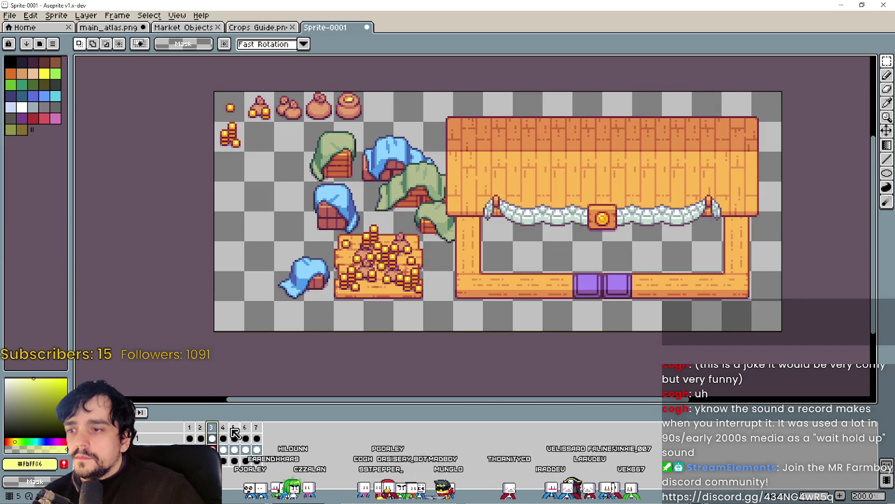
pyautogui.click(223, 428)
pyautogui.click(239, 430)
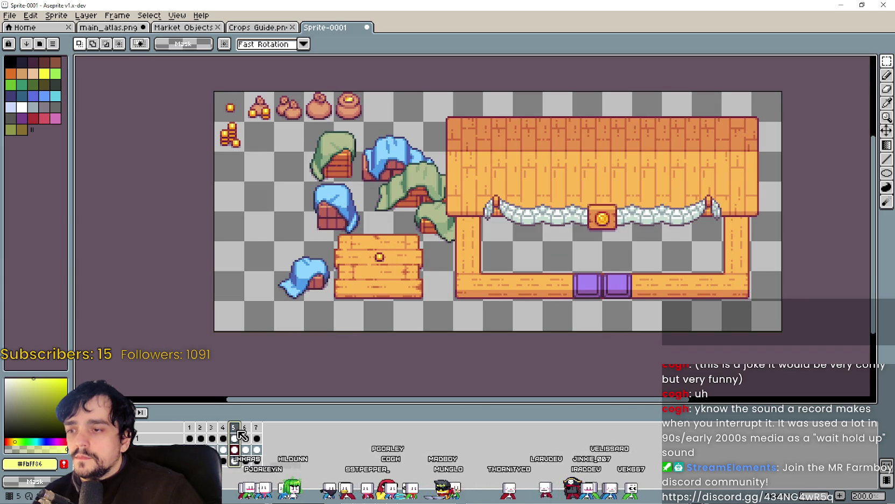
pyautogui.click(191, 436)
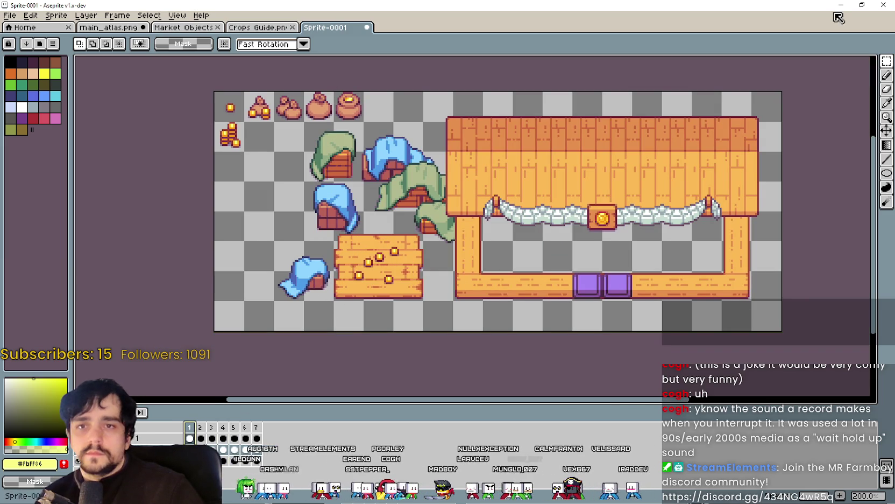
pyautogui.moveTo(332, 302)
pyautogui.mouseDown()
pyautogui.moveTo(424, 240)
pyautogui.moveTo(425, 209)
pyautogui.mouseUp()
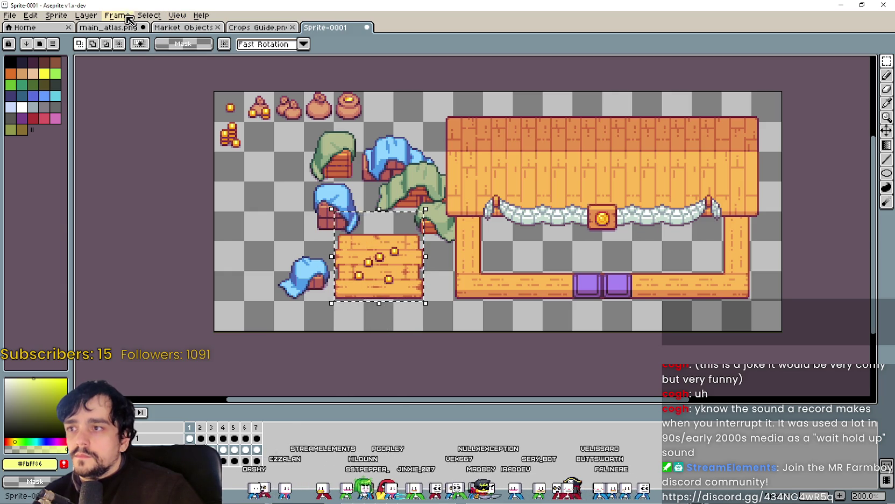
# Paste the first frame's coins into main_atlas.png just below the blue awnings.
pyautogui.click(112, 27)
pyautogui.scroll(-2, 291, 226)
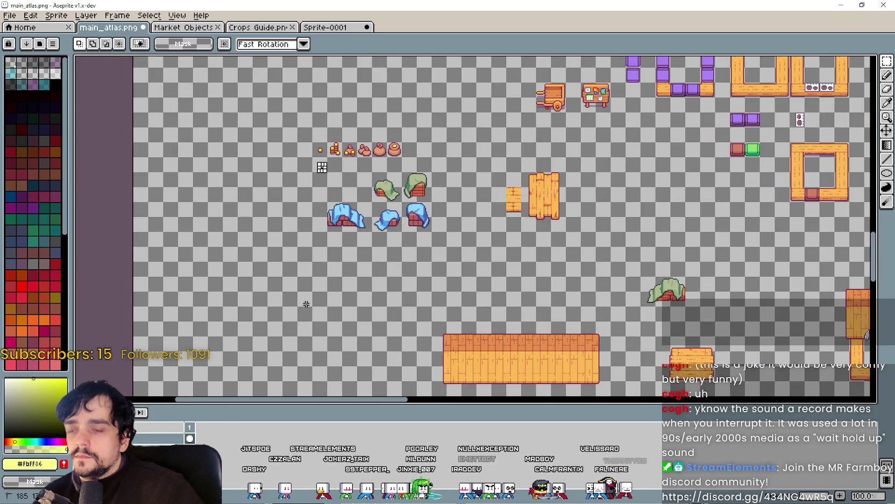
pyautogui.scroll(1, 320, 166)
pyautogui.scroll(1, 318, 249)
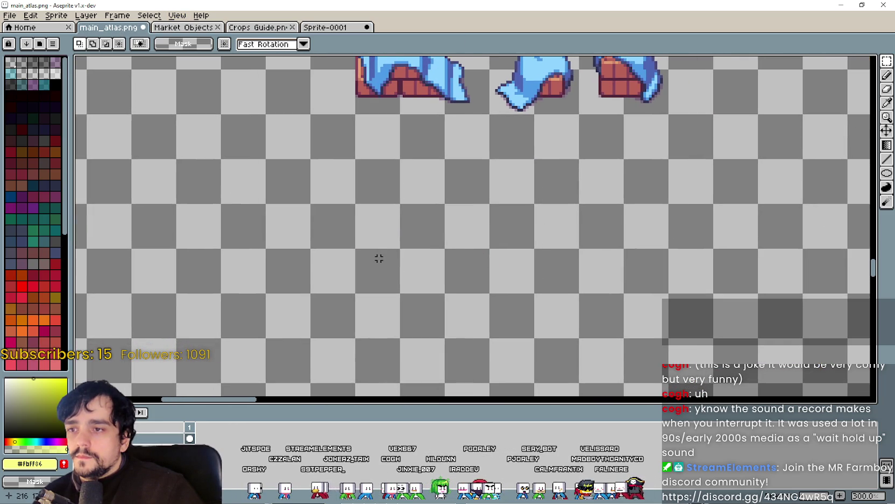
pyautogui.hotkey('ctrl', 'v')
pyautogui.moveTo(482, 236)
pyautogui.mouseDown()
pyautogui.moveTo(330, 240)
pyautogui.moveTo(349, 240)
pyautogui.mouseUp()
pyautogui.click(449, 244)
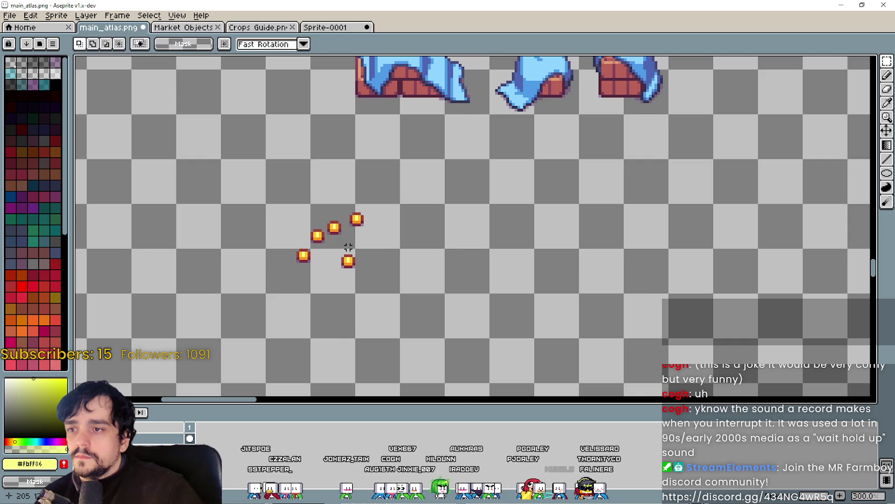
# Compare the Sprite-0001 stall sprite against the updated main_atlas.png sheet.
pyautogui.click(306, 26)
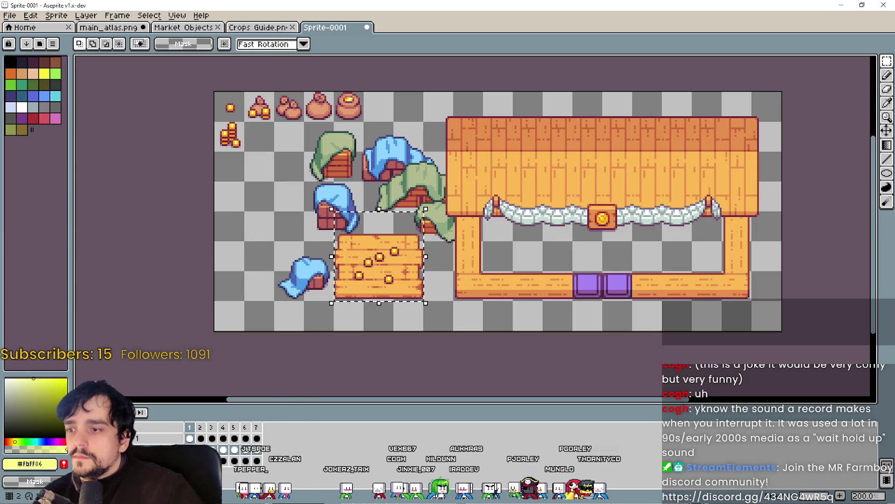
pyautogui.click(110, 27)
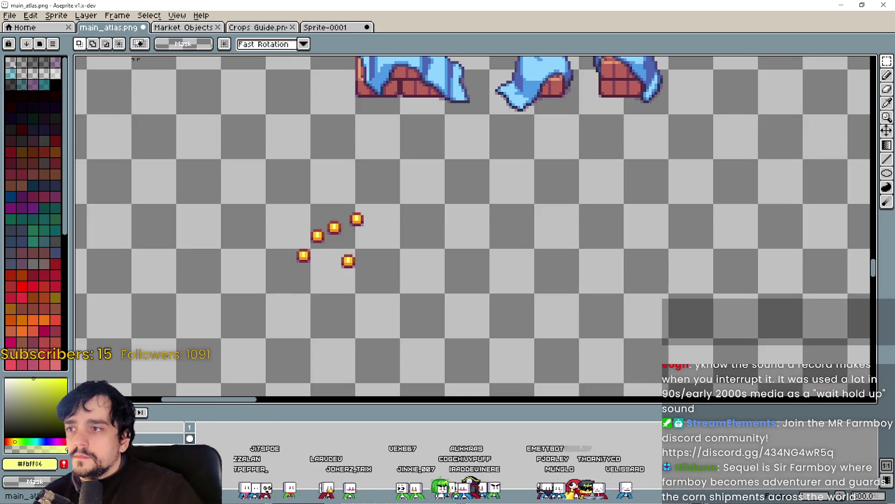
pyautogui.scroll(-5, 427, 221)
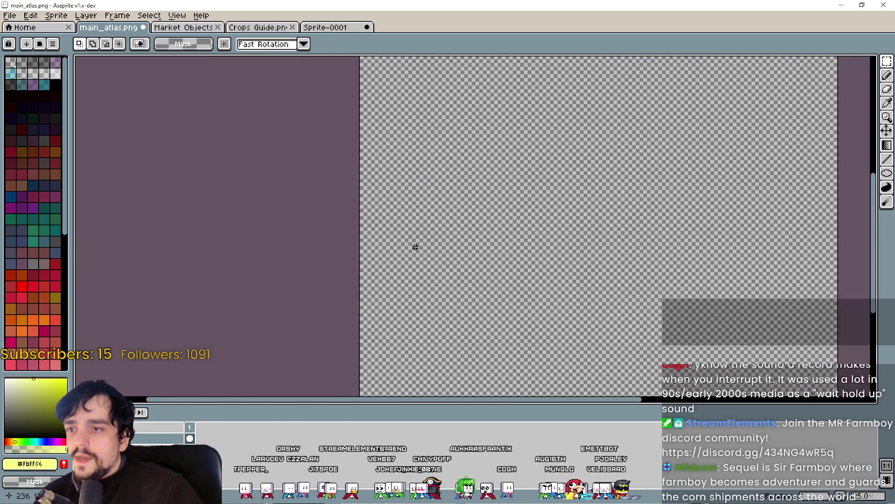
pyautogui.scroll(5, 432, 245)
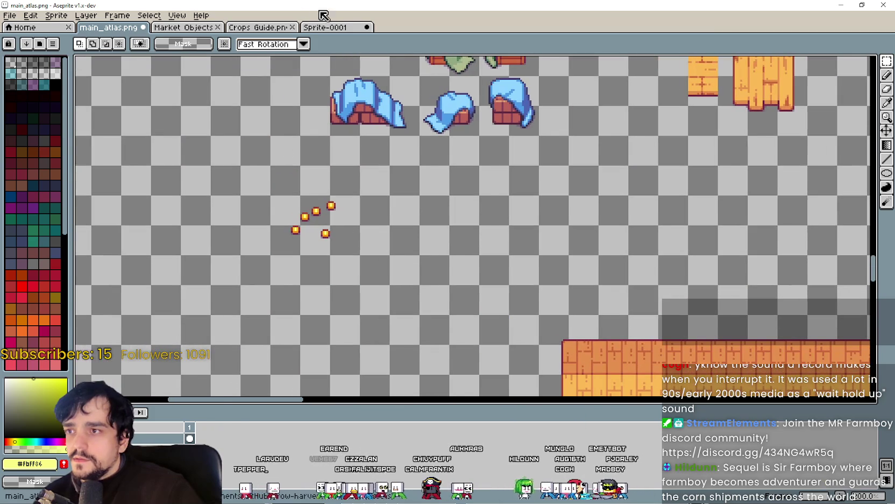
pyautogui.click(325, 27)
pyautogui.scroll(2, 270, 290)
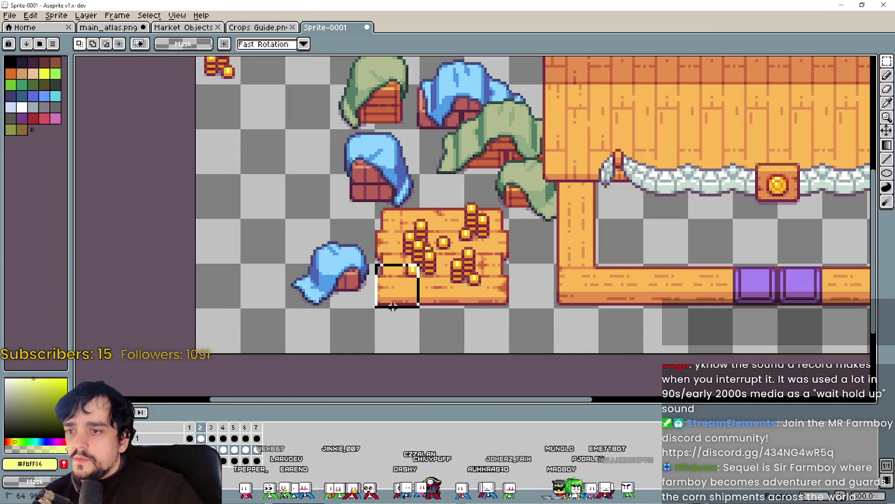
# Copy the second frame's coin stacks into main_atlas.png, right of the first coins.
pyautogui.moveTo(393, 305); pyautogui.dragTo(508, 178)
pyautogui.hotkey('ctrl', 'c')
pyautogui.click(97, 27)
pyautogui.hotkey('ctrl', 'v')
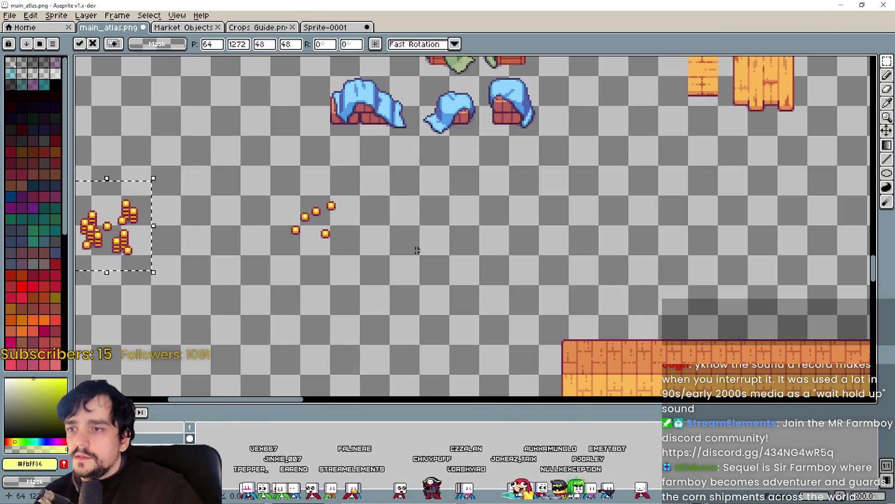
pyautogui.moveTo(113, 221)
pyautogui.mouseDown()
pyautogui.moveTo(492, 279)
pyautogui.moveTo(442, 214)
pyautogui.moveTo(411, 218)
pyautogui.mouseUp()
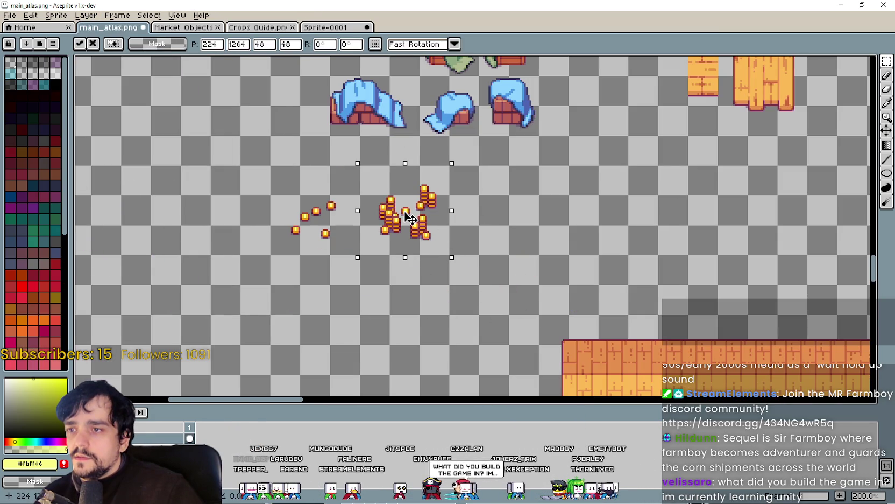
pyautogui.scroll(1, 411, 218)
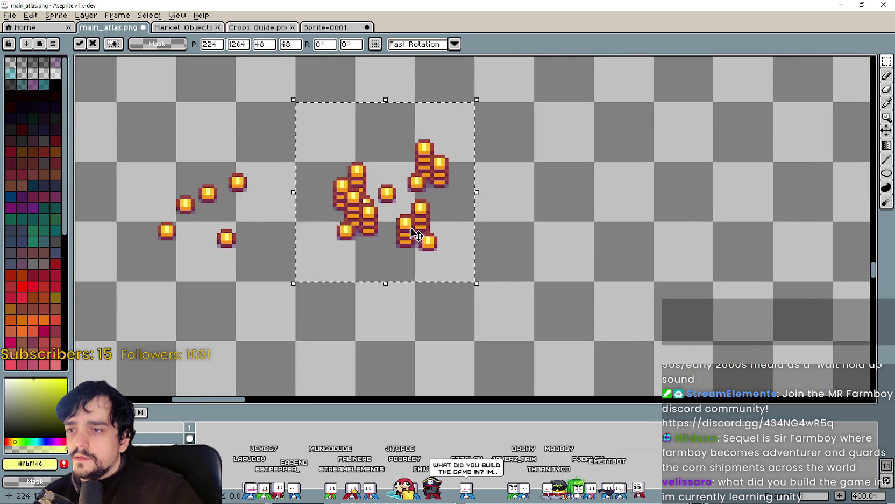
pyautogui.scroll(-1, 411, 218)
pyautogui.click(389, 287)
pyautogui.moveTo(391, 288); pyautogui.dragTo(391, 289)
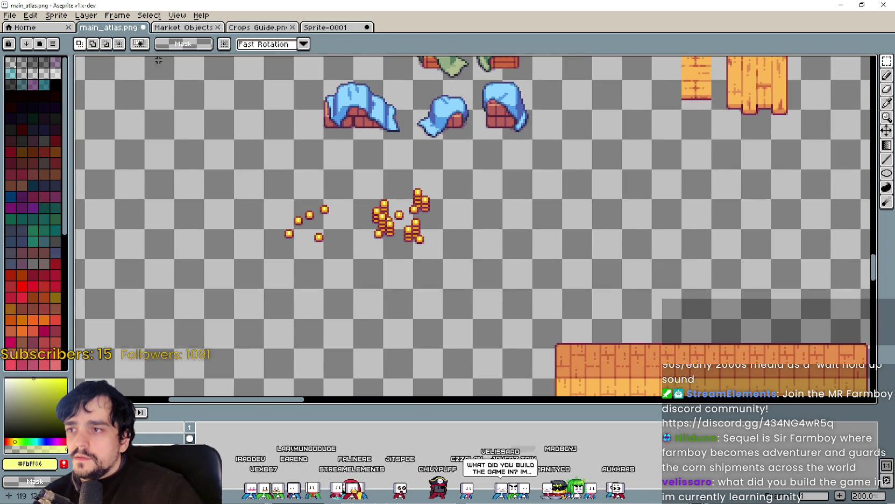
# Copy the third frame's coin pile into main_atlas.png, lined up beside the others.
pyautogui.click(324, 27)
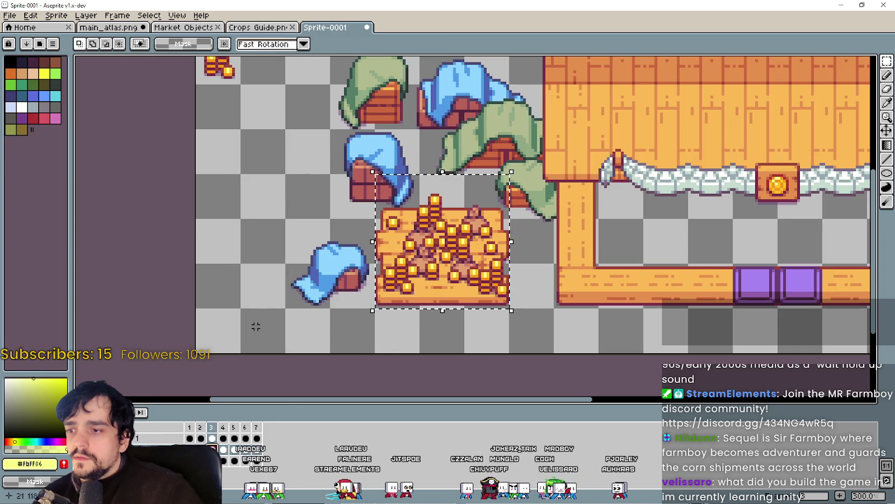
pyautogui.hotkey('ctrl', 'a')
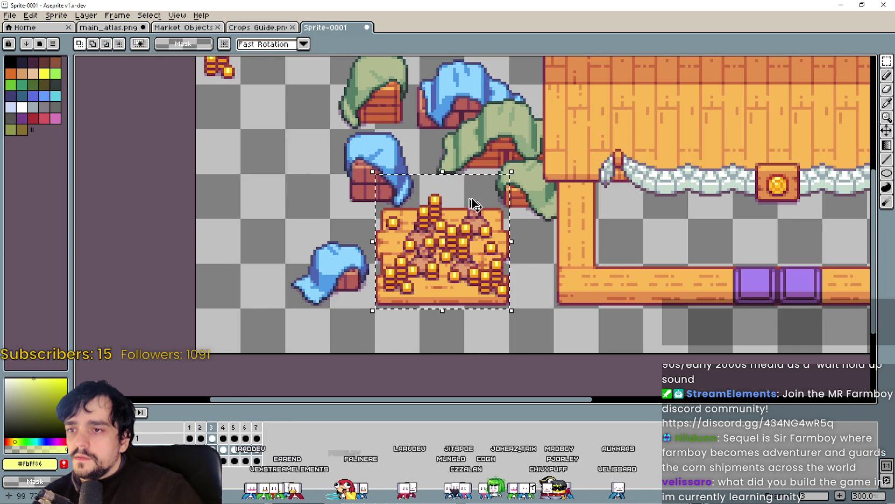
pyautogui.click(120, 27)
pyautogui.hscroll(3, 468, 215)
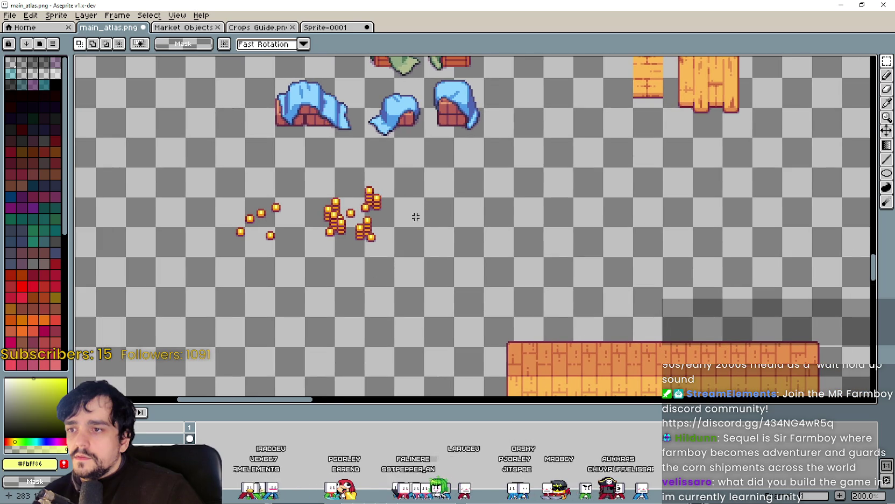
pyautogui.hotkey('ctrl', 'v')
pyautogui.moveTo(449, 217); pyautogui.dragTo(424, 220)
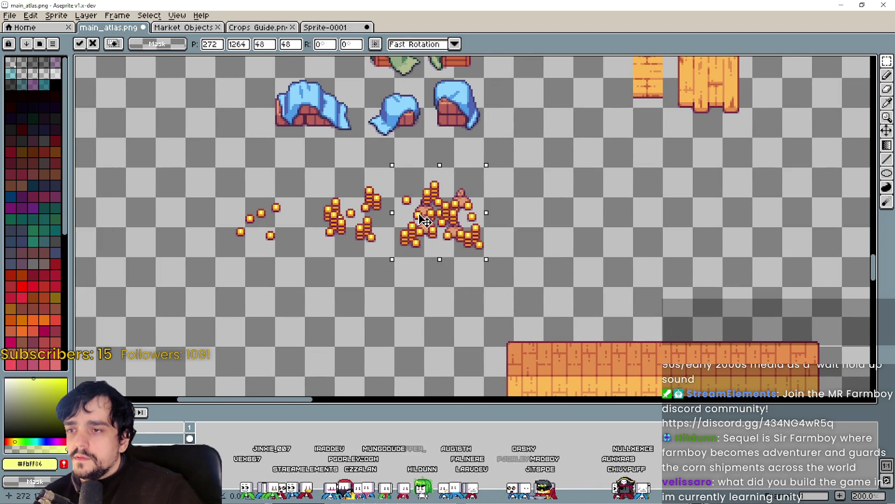
pyautogui.press('Return')
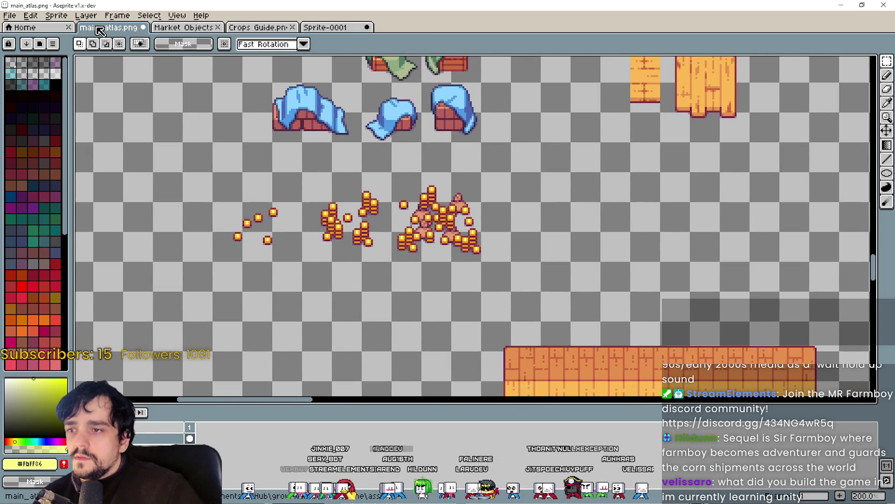
# Preview the coin-pile, sacks and single-coin frames in Sprite-0001, ending on coin piles.
pyautogui.click(326, 27)
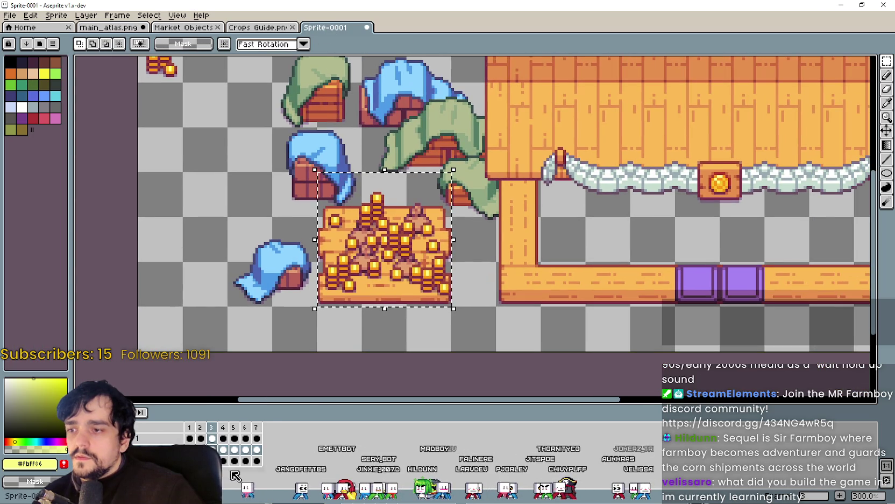
pyautogui.click(213, 450)
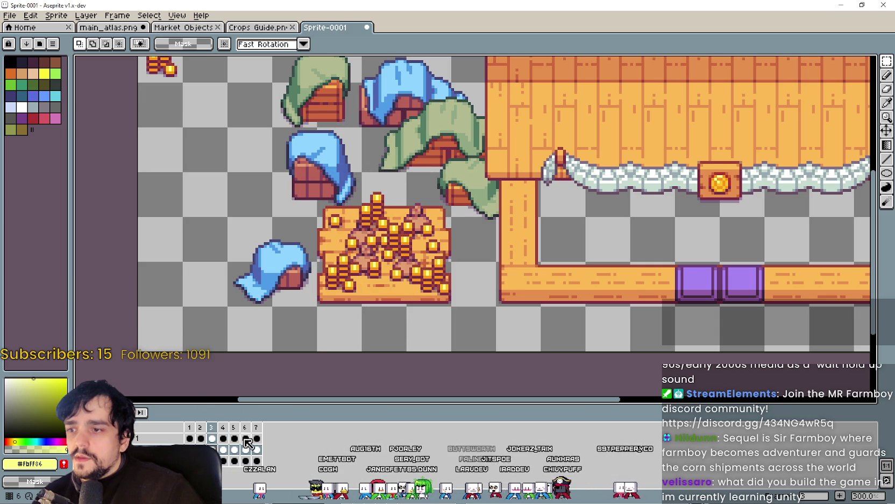
pyautogui.click(223, 449)
pyautogui.click(240, 449)
pyautogui.click(213, 450)
# Hide the coins-and-sacks layer and marquee the tents and bare plank table.
pyautogui.scroll(-3, 365, 241)
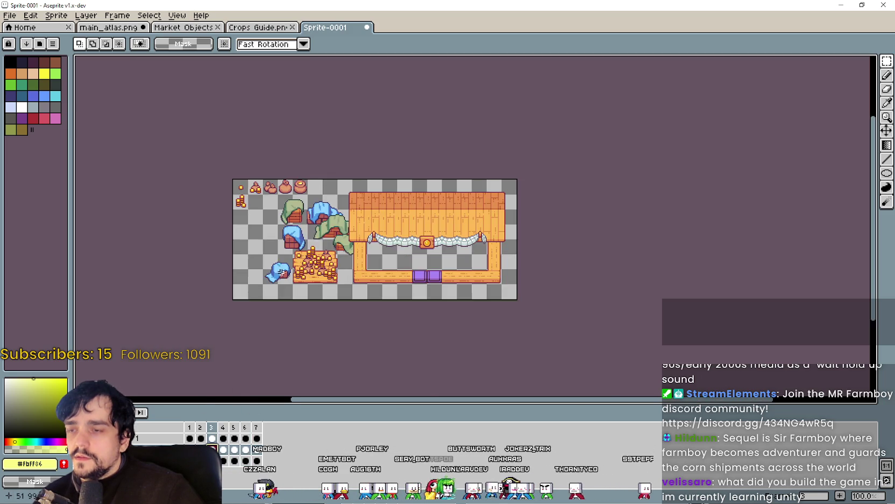
pyautogui.scroll(2, 365, 240)
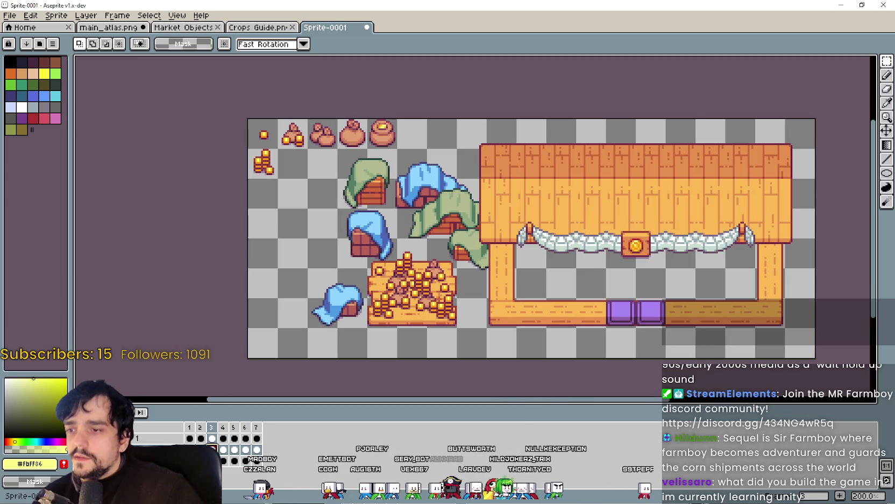
pyautogui.click(86, 449)
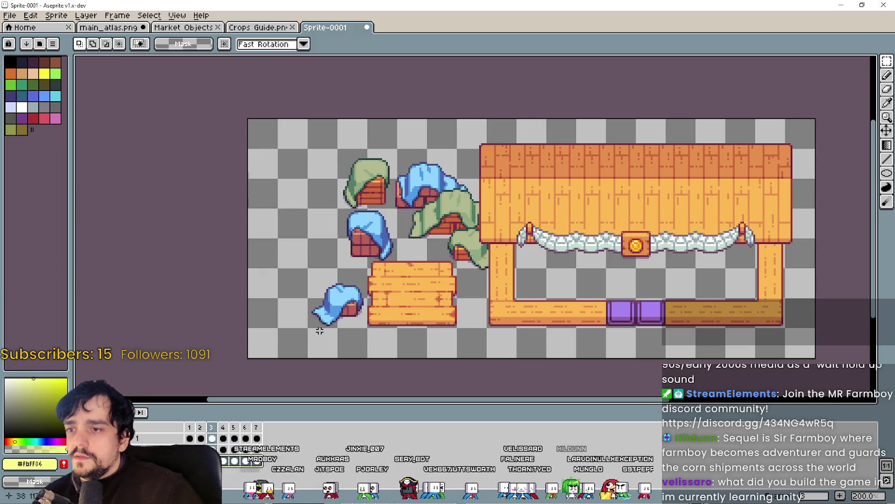
pyautogui.moveTo(318, 317)
pyautogui.mouseDown()
pyautogui.moveTo(479, 126)
pyautogui.moveTo(475, 155)
pyautogui.moveTo(503, 154)
pyautogui.moveTo(504, 144)
pyautogui.mouseUp()
pyautogui.click(645, 291)
pyautogui.scroll(1, 372, 158)
pyautogui.scroll(-1, 339, 142)
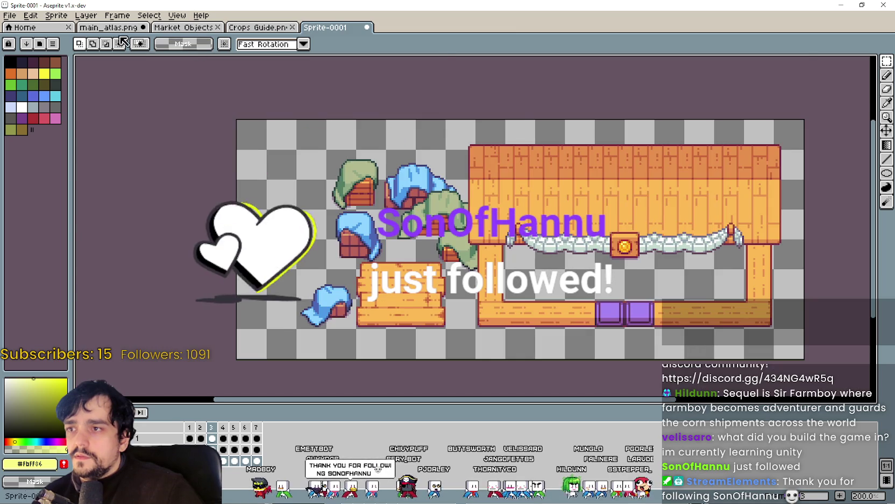
# Paste the tents and table into main_atlas.png, then cancel the floating paste.
pyautogui.click(110, 27)
pyautogui.scroll(-1, 377, 215)
pyautogui.scroll(1, 430, 215)
pyautogui.hotkey('ctrl', 'v')
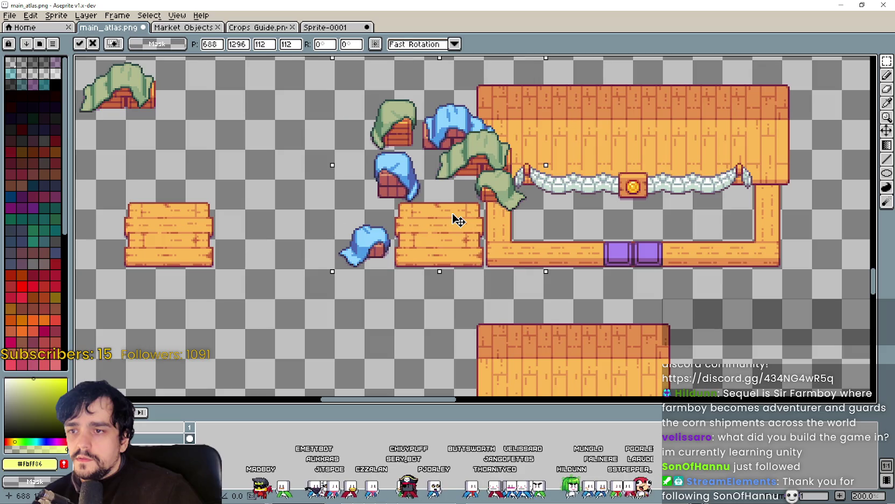
pyautogui.moveTo(458, 219)
pyautogui.mouseDown()
pyautogui.moveTo(419, 215)
pyautogui.moveTo(451, 220)
pyautogui.moveTo(436, 214)
pyautogui.mouseUp()
pyautogui.scroll(-1, 436, 214)
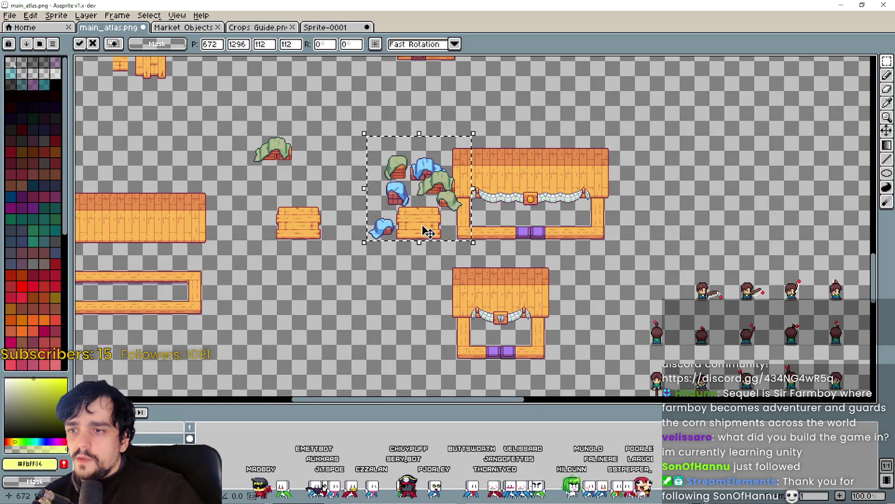
pyautogui.hscroll(-3, 425, 229)
pyautogui.scroll(-1, 425, 229)
pyautogui.press('Escape')
pyautogui.scroll(-1, 478, 242)
# Paste the tents and table again into an empty area of main_atlas.png.
pyautogui.hotkey('ctrl', 'v')
pyautogui.moveTo(477, 242)
pyautogui.mouseDown()
pyautogui.moveTo(418, 300)
pyautogui.moveTo(418, 280)
pyautogui.mouseUp()
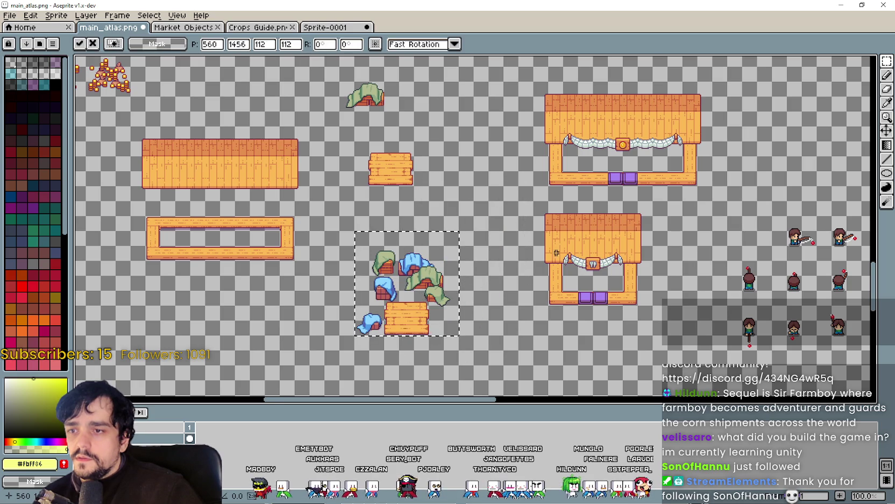
pyautogui.hscroll(2, 558, 262)
pyautogui.scroll(-2, 511, 242)
pyautogui.scroll(2, 484, 232)
pyautogui.scroll(-3, 466, 219)
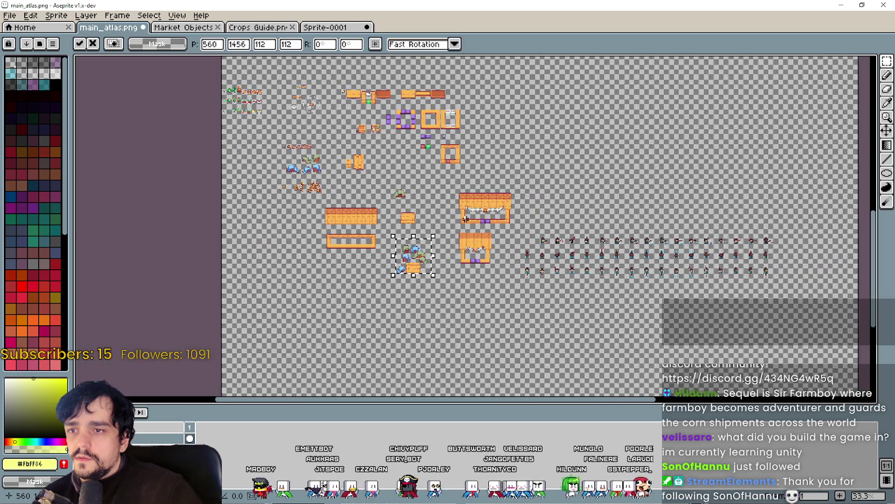
pyautogui.scroll(3, 466, 219)
# Reselect the pasted tent cluster and move it down and left below the upper stall.
pyautogui.moveTo(442, 251)
pyautogui.mouseDown()
pyautogui.moveTo(559, 148)
pyautogui.moveTo(609, 138)
pyautogui.mouseUp()
pyautogui.moveTo(411, 267); pyautogui.dragTo(459, 214)
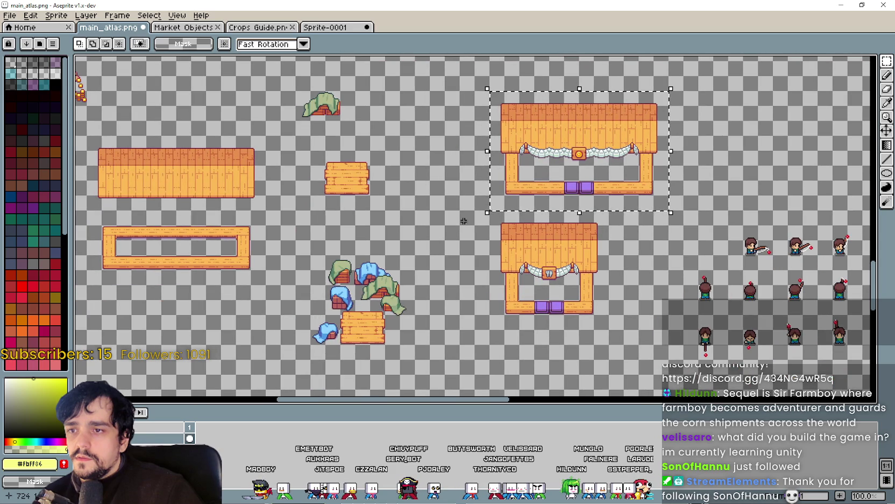
pyautogui.moveTo(458, 251); pyautogui.dragTo(495, 195)
pyautogui.moveTo(349, 287); pyautogui.dragTo(436, 208)
pyautogui.moveTo(333, 288)
pyautogui.mouseDown()
pyautogui.moveTo(433, 227)
pyautogui.moveTo(454, 180)
pyautogui.mouseUp()
pyautogui.moveTo(481, 291); pyautogui.dragTo(481, 262)
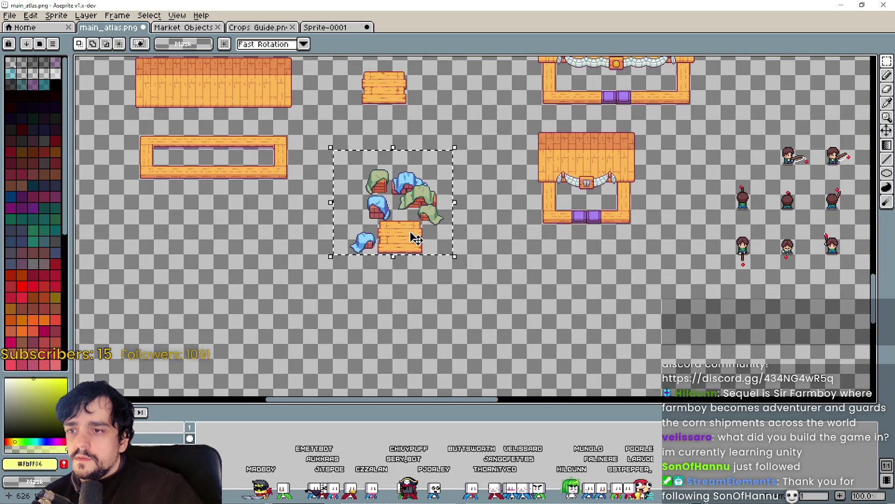
pyautogui.moveTo(513, 318); pyautogui.dragTo(517, 214)
pyautogui.scroll(-1, 516, 214)
pyautogui.moveTo(440, 180)
pyautogui.mouseDown()
pyautogui.moveTo(414, 253)
pyautogui.moveTo(407, 249)
pyautogui.mouseUp()
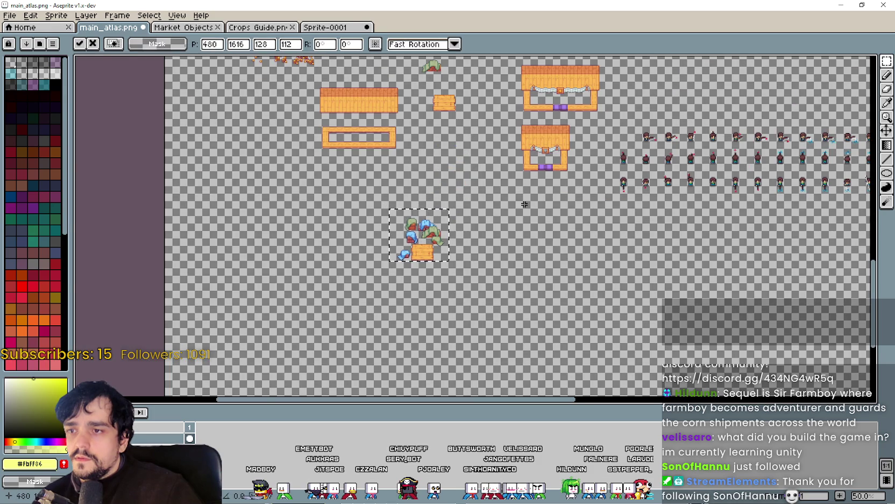
pyautogui.scroll(1, 516, 112)
pyautogui.scroll(1, 517, 113)
pyautogui.moveTo(442, 179); pyautogui.dragTo(421, 229)
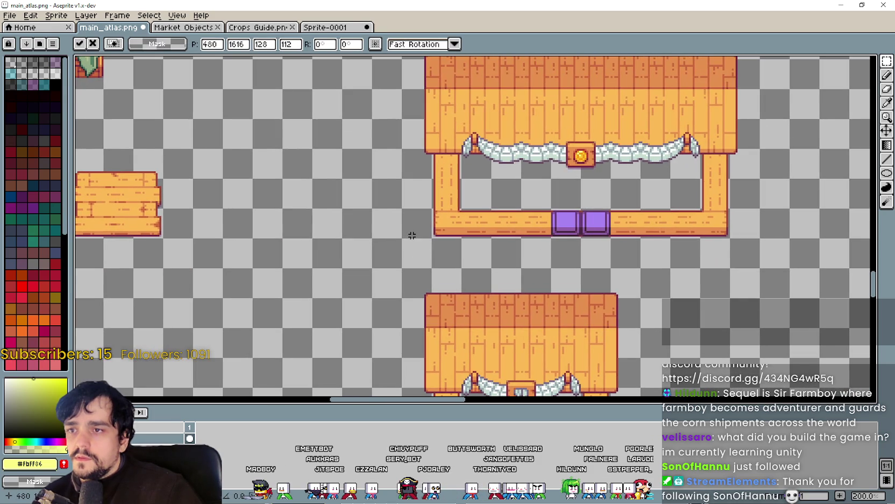
pyautogui.click(421, 230)
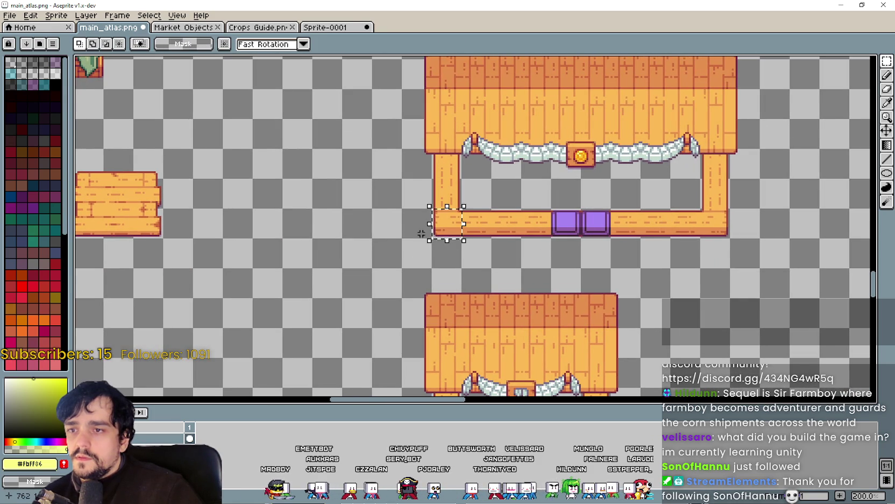
# Paste a copy of the upper market stall beside the tents.
pyautogui.moveTo(409, 223)
pyautogui.mouseDown()
pyautogui.moveTo(719, 104)
pyautogui.moveTo(746, 125)
pyautogui.mouseUp()
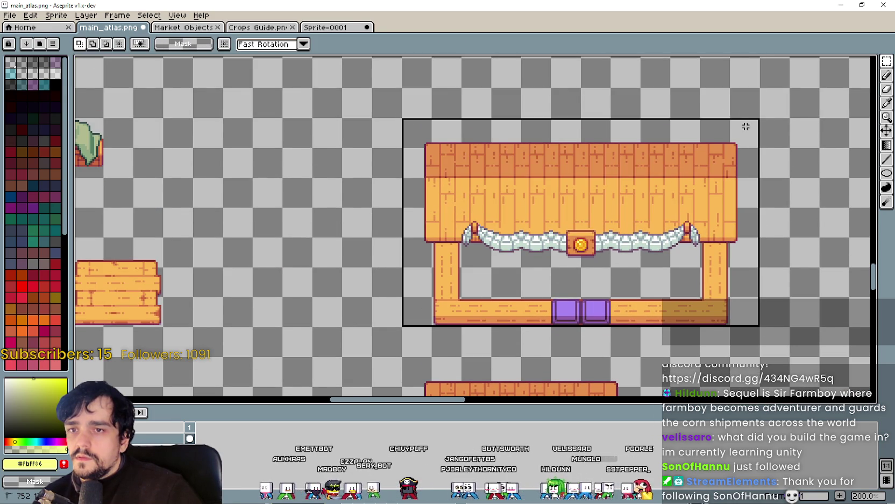
pyautogui.scroll(-2, 484, 215)
pyautogui.scroll(2, 484, 215)
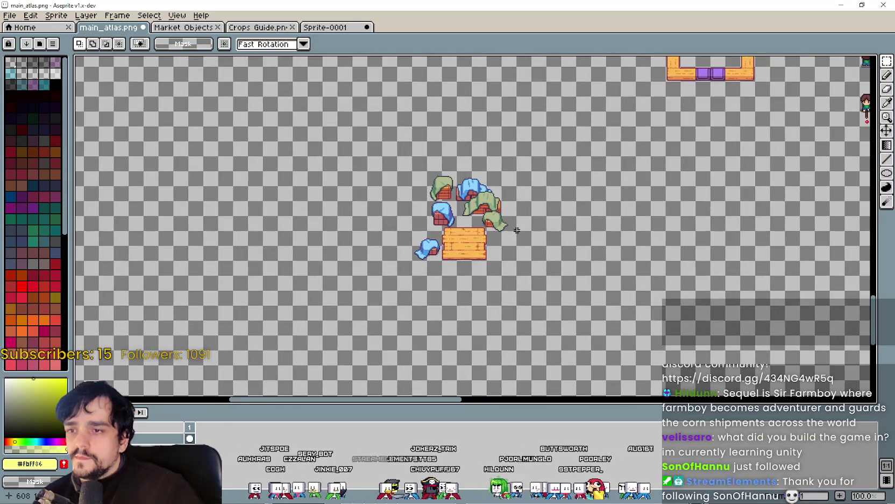
pyautogui.hotkey('ctrl', 'v')
pyautogui.moveTo(699, 244)
pyautogui.mouseDown()
pyautogui.moveTo(551, 227)
pyautogui.moveTo(534, 247)
pyautogui.mouseUp()
pyautogui.scroll(1, 550, 228)
pyautogui.scroll(1, 535, 227)
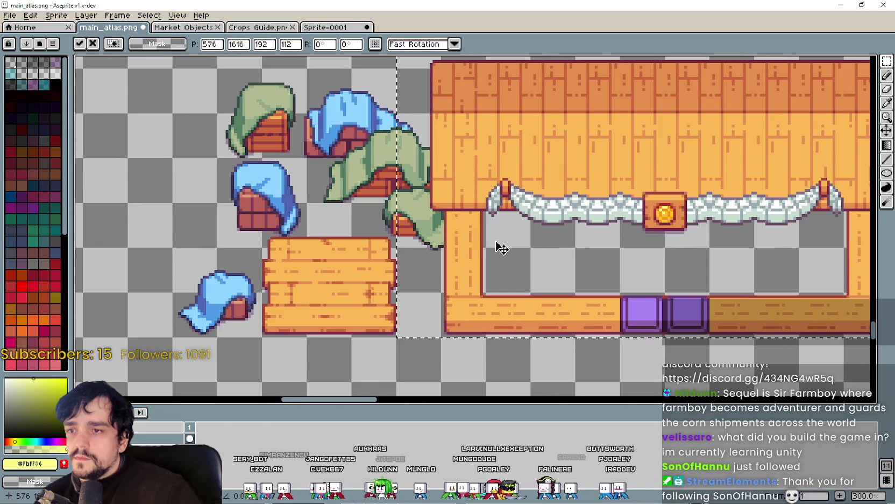
pyautogui.scroll(-2, 509, 240)
pyautogui.press('Return')
pyautogui.scroll(1, 405, 269)
pyautogui.moveTo(405, 269)
pyautogui.mouseDown()
pyautogui.moveTo(376, 280)
pyautogui.moveTo(432, 245)
pyautogui.mouseUp()
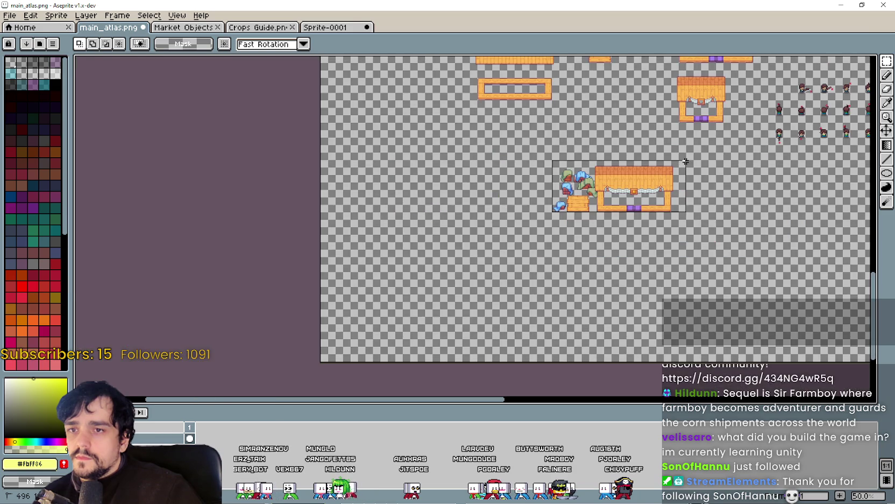
# Paste the tents, table and stall block and line it up over the original stall.
pyautogui.scroll(1, 685, 162)
pyautogui.scroll(-1, 488, 338)
pyautogui.scroll(4, 465, 266)
pyautogui.hotkey('ctrl', 'v')
pyautogui.moveTo(338, 283)
pyautogui.mouseDown()
pyautogui.moveTo(635, 255)
pyautogui.moveTo(582, 243)
pyautogui.moveTo(614, 253)
pyautogui.mouseUp()
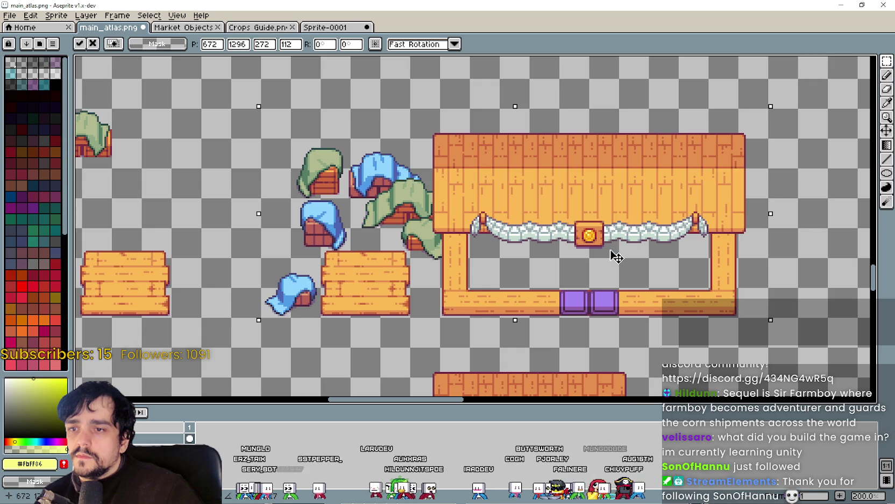
pyautogui.scroll(3, 602, 257)
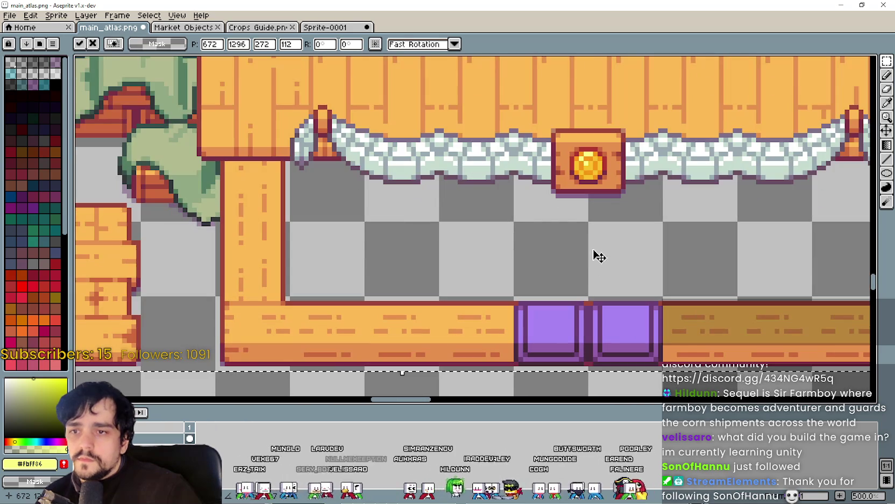
pyautogui.moveTo(599, 256)
pyautogui.mouseDown()
pyautogui.moveTo(535, 247)
pyautogui.moveTo(642, 137)
pyautogui.mouseUp()
pyautogui.scroll(-1, 535, 248)
pyautogui.press('Escape')
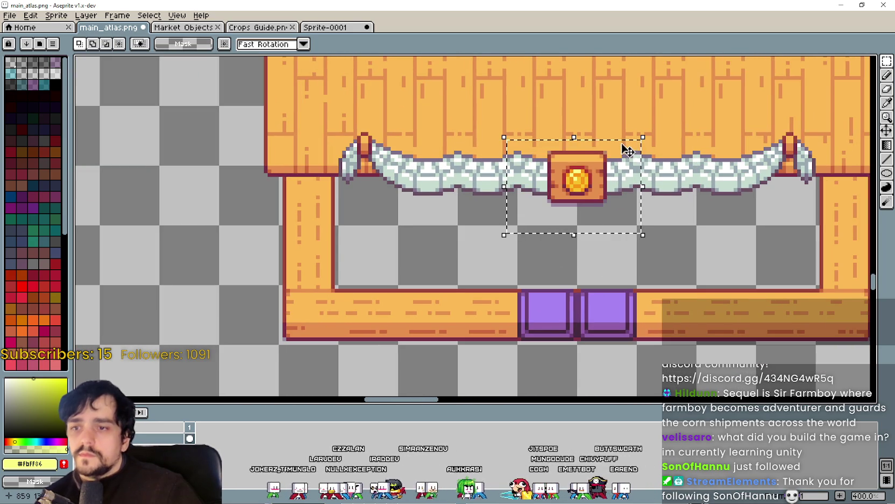
# Clear the coin sign area and paste the stall with its coin sign onto the other stall.
pyautogui.press('Delete')
pyautogui.scroll(-2, 627, 151)
pyautogui.hotkey('ctrl', 'v')
pyautogui.moveTo(312, 255)
pyautogui.mouseDown()
pyautogui.moveTo(401, 261)
pyautogui.moveTo(639, 207)
pyautogui.mouseUp()
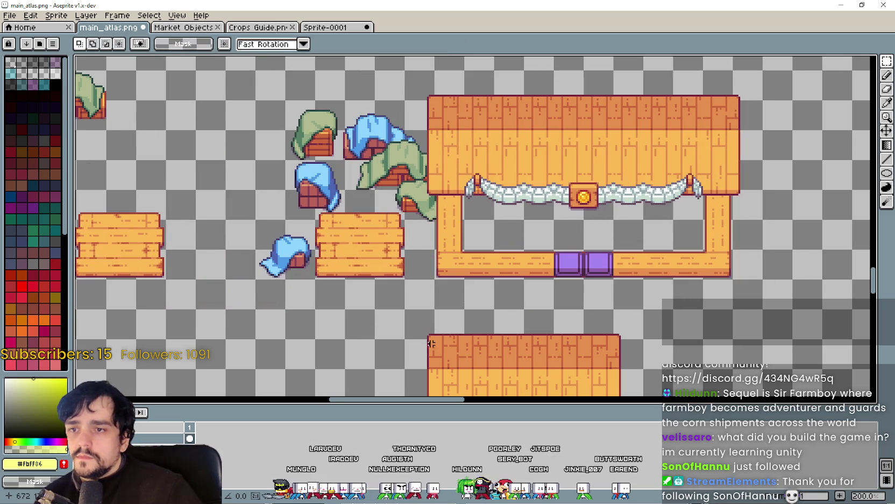
pyautogui.press('Return')
pyautogui.moveTo(428, 293); pyautogui.dragTo(485, 288)
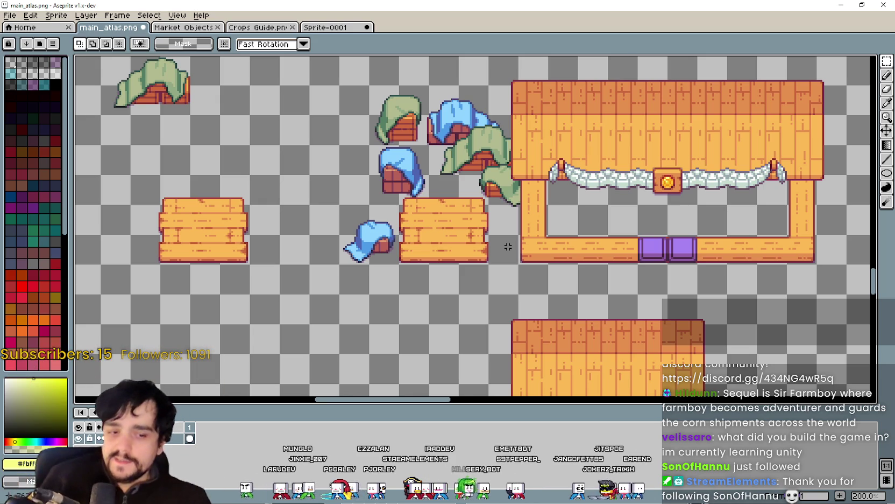
pyautogui.scroll(-1, 200, 250)
# Save main_atlas.png with the stall props back in view.
pyautogui.moveTo(235, 184); pyautogui.dragTo(294, 199)
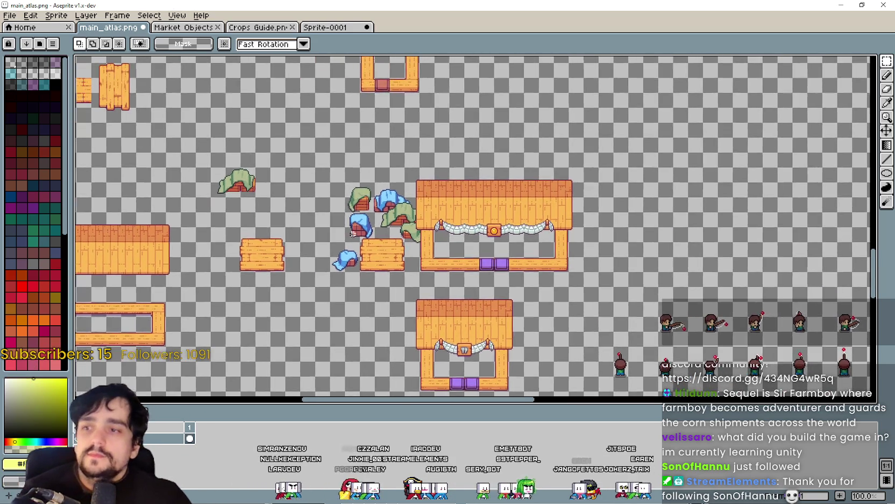
pyautogui.scroll(1, 338, 260)
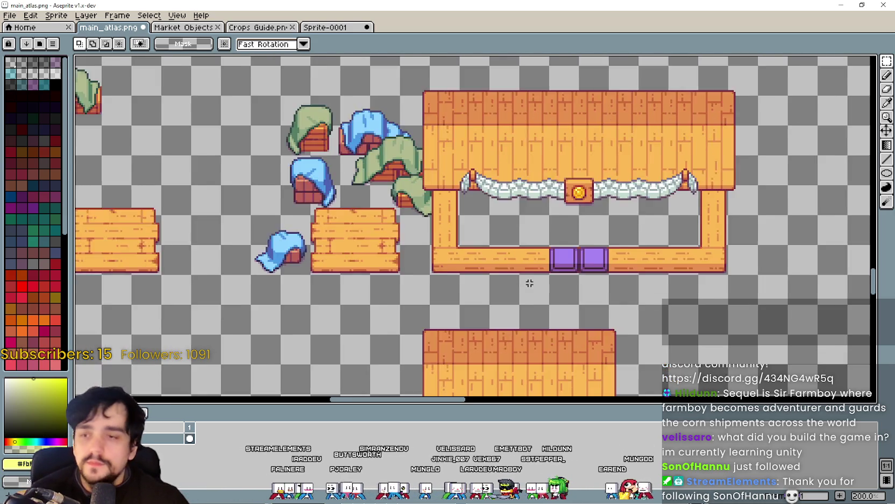
pyautogui.scroll(-1, 530, 282)
pyautogui.hotkey('ctrl', 's')
# Delete the leftover lowest market stall copy and its tent cluster, then save the atlas again.
pyautogui.scroll(1, 531, 271)
pyautogui.moveTo(530, 271); pyautogui.dragTo(546, 235)
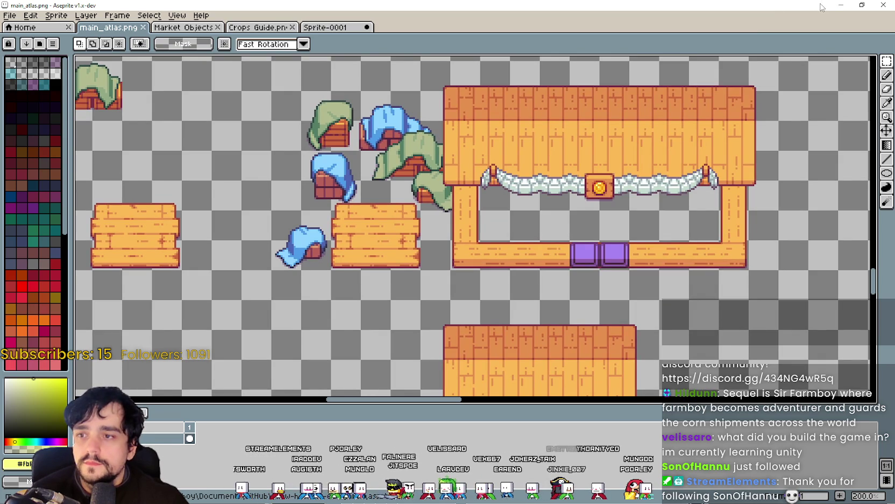
pyautogui.scroll(-3, 636, 171)
pyautogui.scroll(1, 484, 242)
pyautogui.scroll(-1, 430, 258)
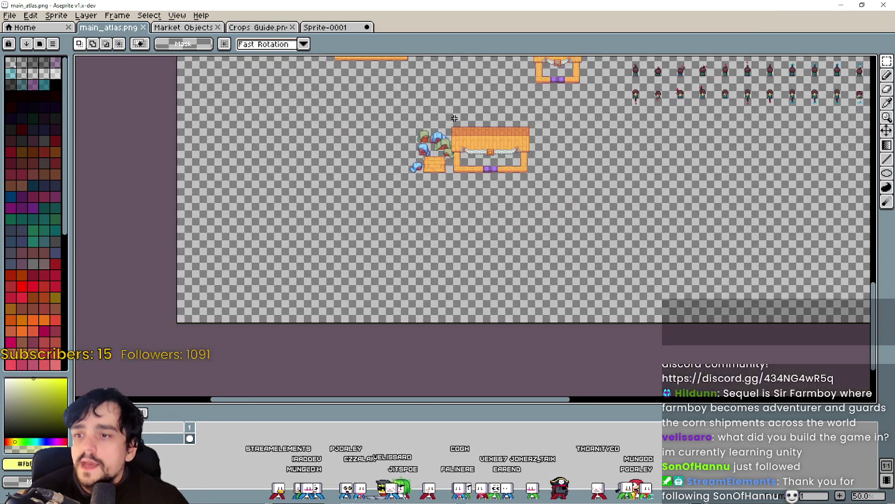
pyautogui.moveTo(413, 272)
pyautogui.mouseDown()
pyautogui.moveTo(413, 434)
pyautogui.moveTo(315, 65)
pyautogui.moveTo(412, 216)
pyautogui.mouseUp()
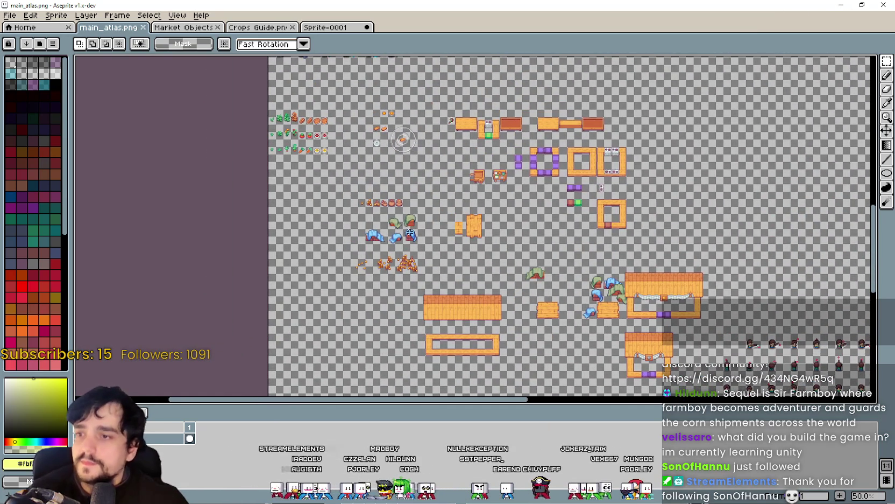
pyautogui.scroll(-5, 509, 325)
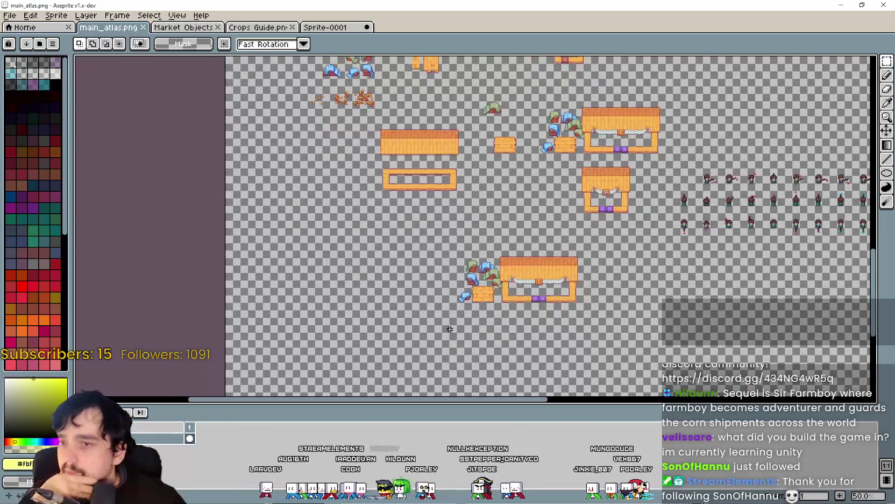
pyautogui.press('Delete')
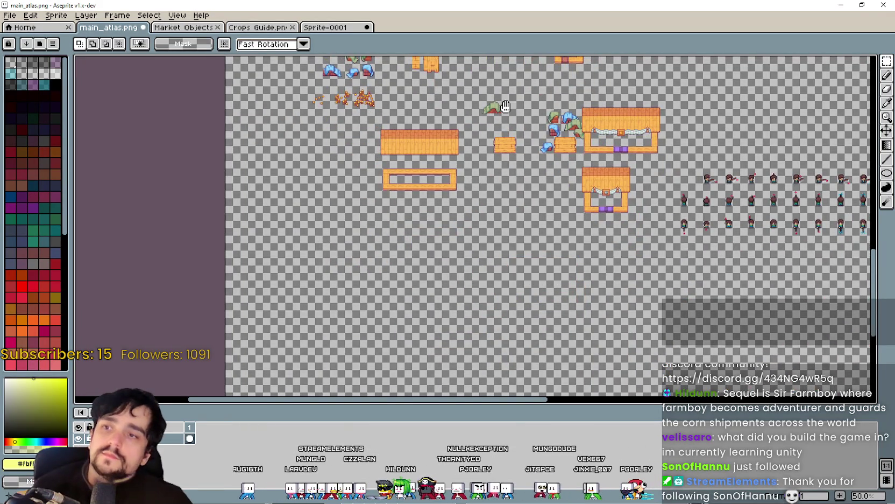
pyautogui.hotkey('ctrl', 's')
# Minimise Aseprite so the game window shows.
pyautogui.scroll(2, 432, 241)
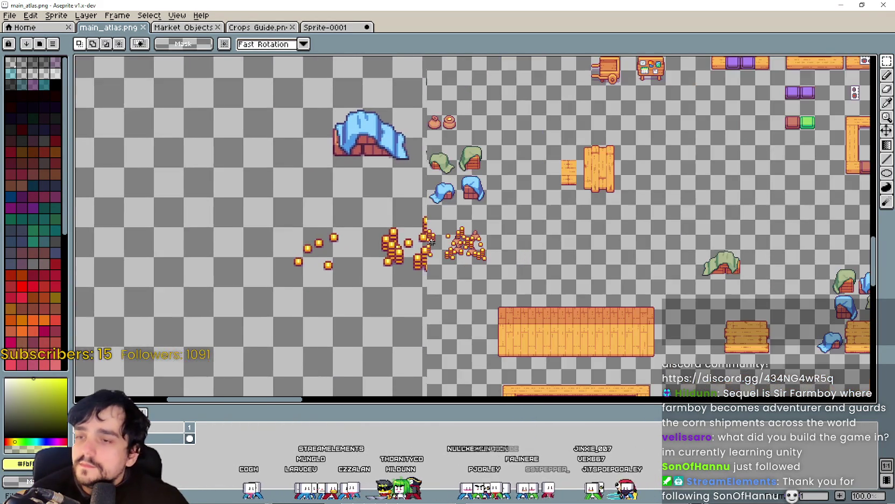
pyautogui.moveTo(431, 241)
pyautogui.mouseDown()
pyautogui.moveTo(463, 253)
pyautogui.moveTo(450, 206)
pyautogui.moveTo(388, 158)
pyautogui.moveTo(535, 204)
pyautogui.moveTo(505, 200)
pyautogui.mouseUp()
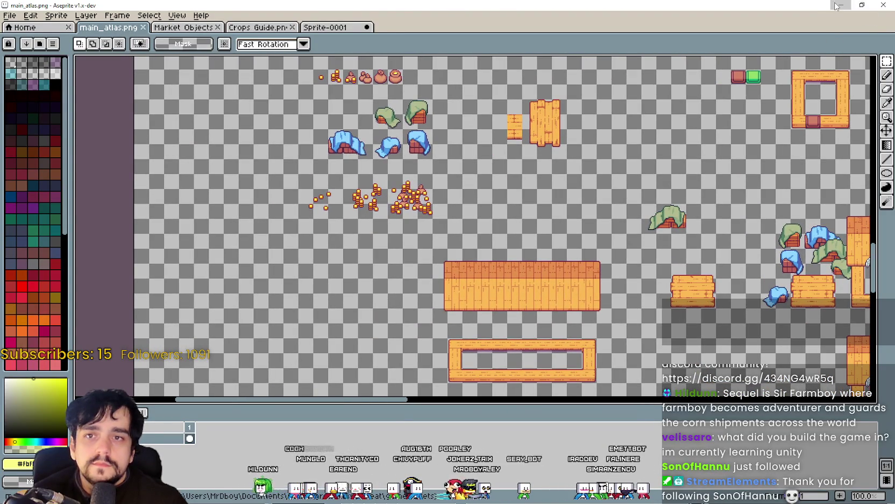
pyautogui.click(837, 5)
# Bring the GrowHarvestEat window forward and make it fill the screen.
pyautogui.click(640, 4)
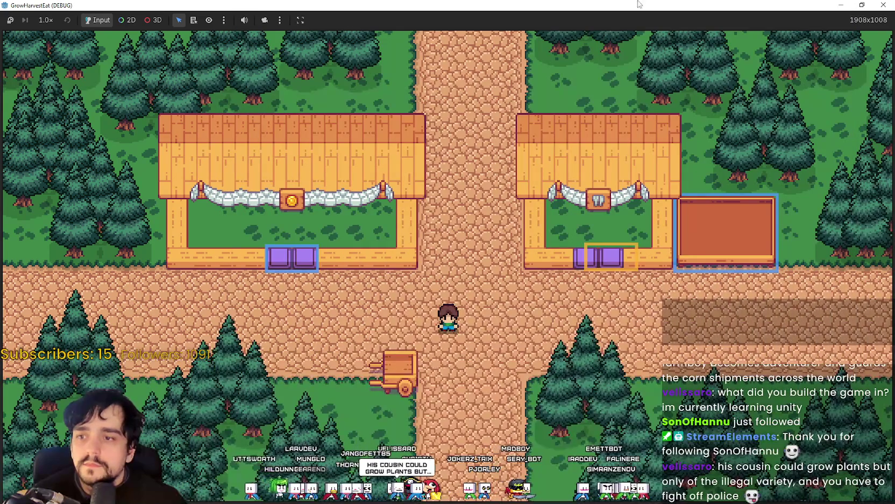
pyautogui.moveTo(651, 4); pyautogui.dragTo(711, 73)
pyautogui.click(810, 70)
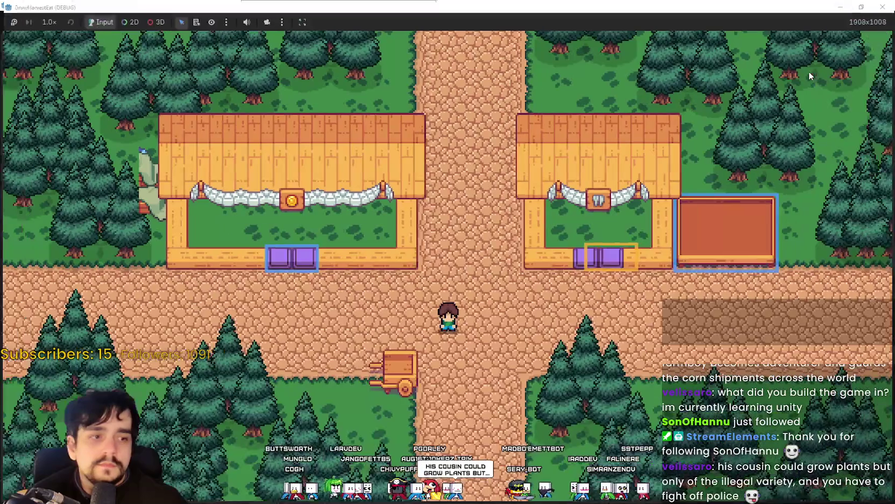
# Walk the farmer to the cart and ride it out to the crop field.
pyautogui.press('a')
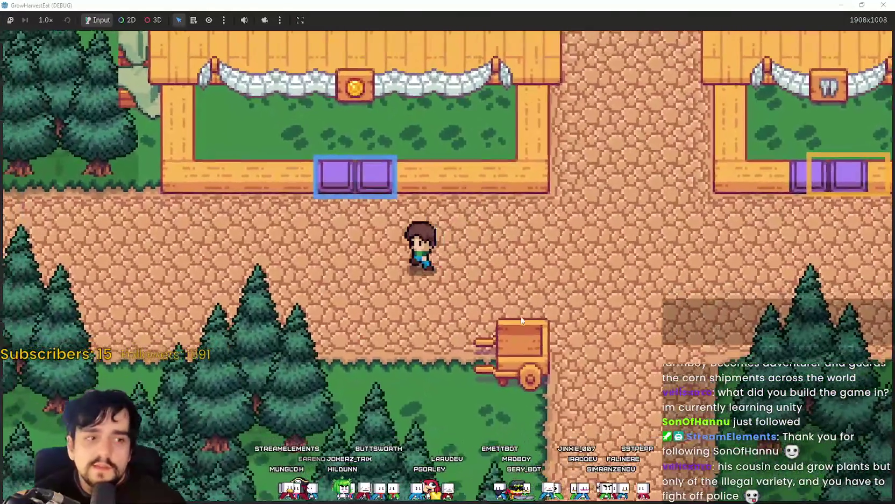
pyautogui.press('d')
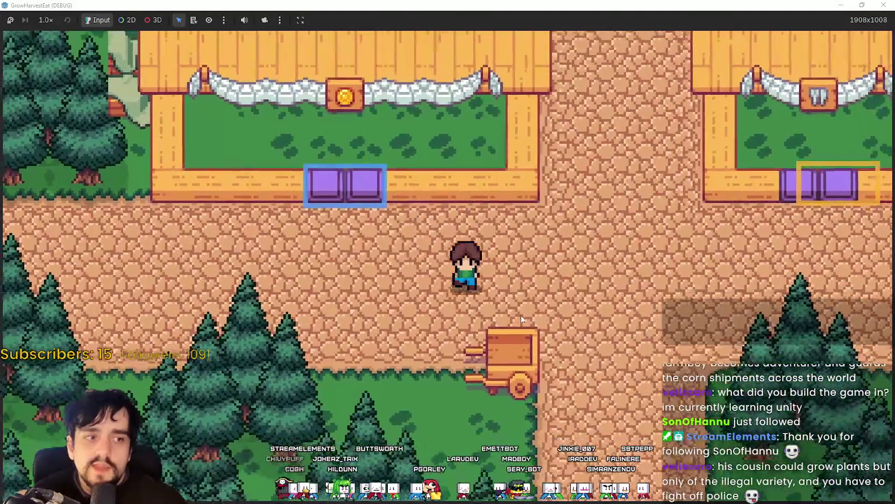
pyautogui.press('w')
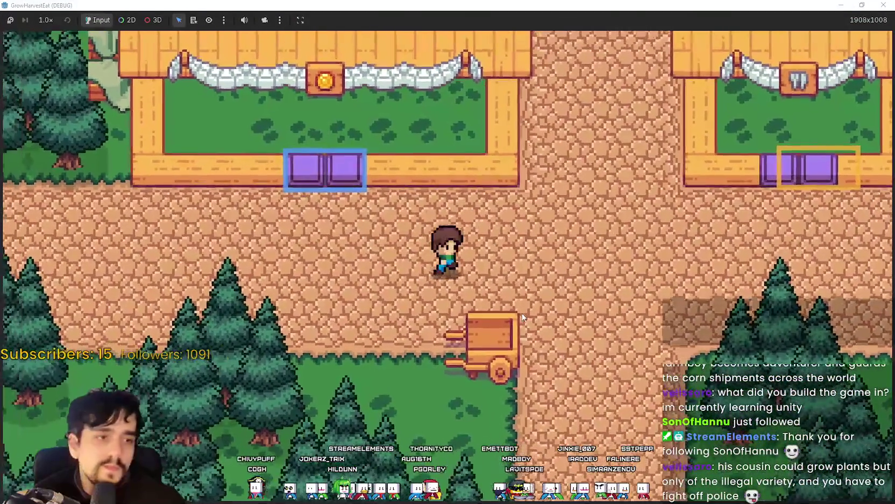
pyautogui.press('s')
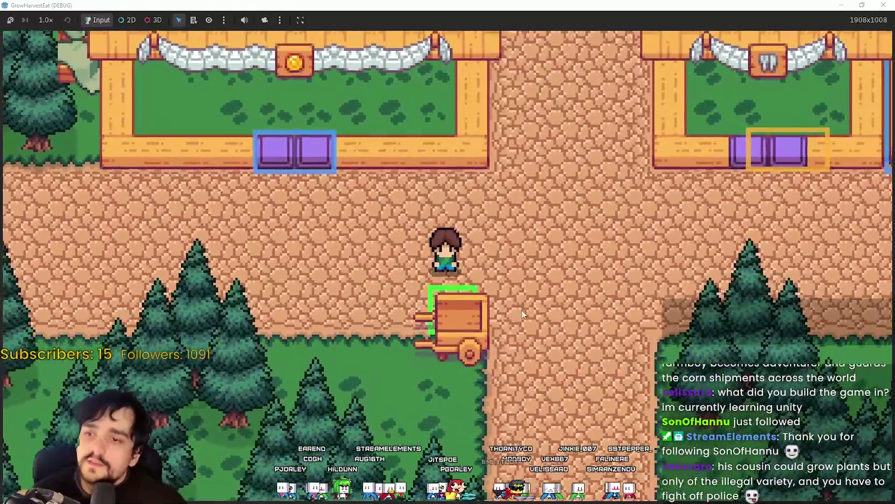
pyautogui.press('w')
pyautogui.press('w')
pyautogui.press('a')
pyautogui.press('s')
pyautogui.press('e')
pyautogui.press('d')
# Run the game at 4.0x, then 16.0x to ripen the crops, then back to 1.0x.
pyautogui.click(37, 23)
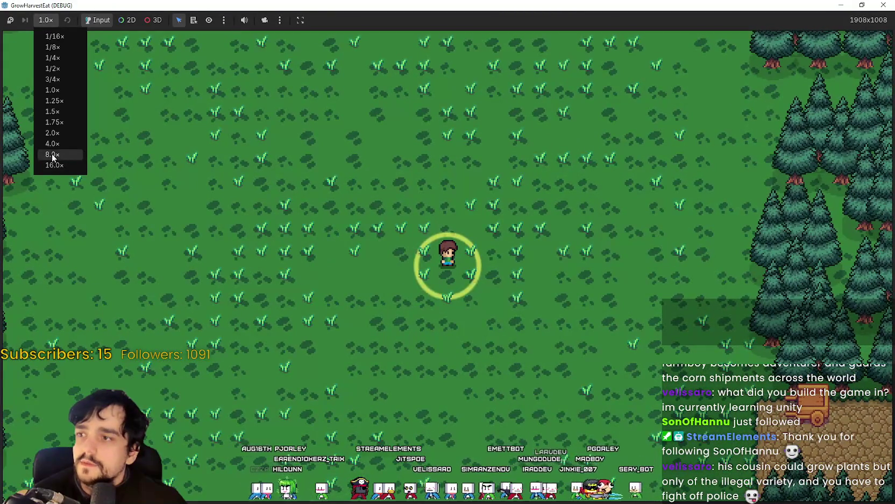
pyautogui.click(52, 148)
pyautogui.press('a')
pyautogui.press('d')
pyautogui.click(46, 21)
pyautogui.click(54, 164)
pyautogui.click(45, 20)
pyautogui.click(52, 90)
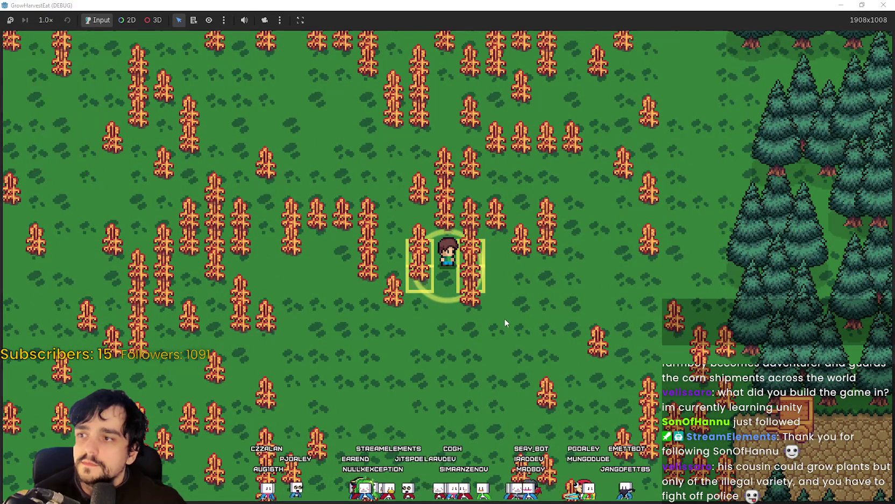
# Harvest five ripe corn and ride the cart back to the village.
pyautogui.press('w')
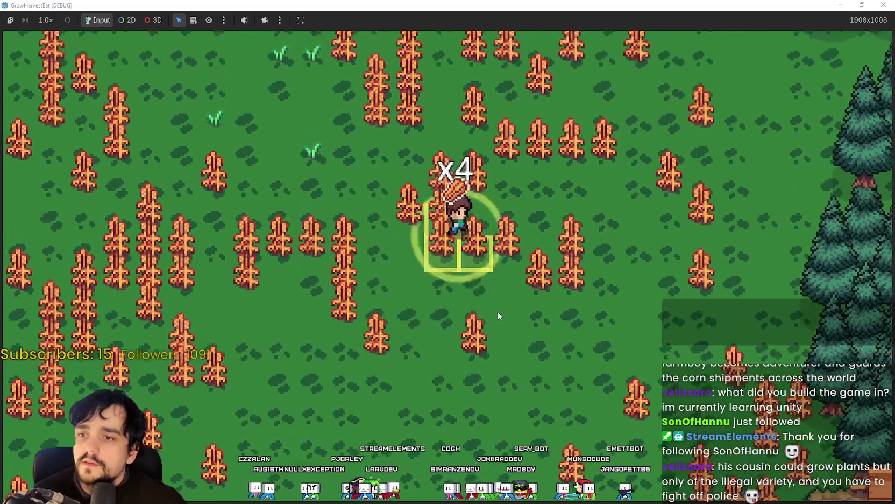
pyautogui.press('d')
pyautogui.press('s')
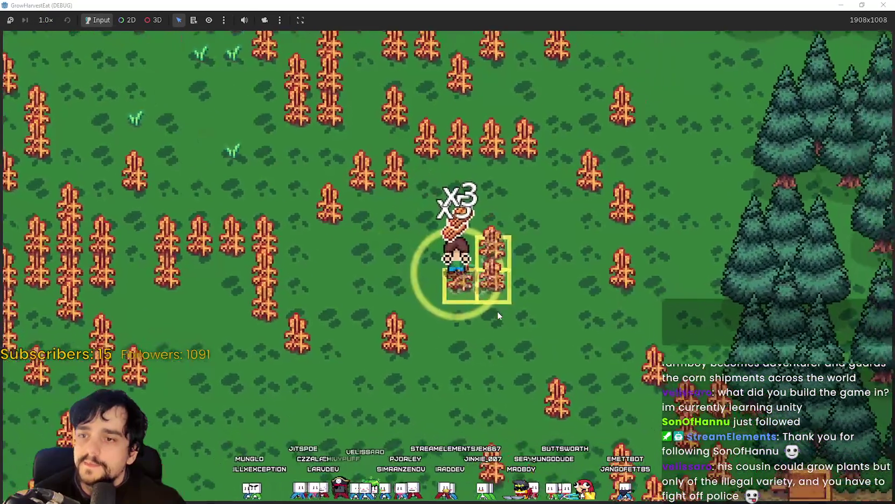
pyautogui.press('d')
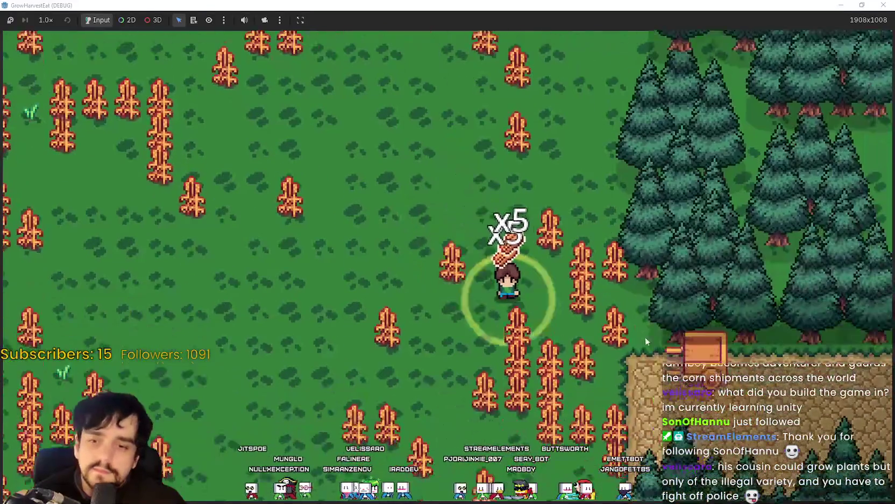
pyautogui.press('w')
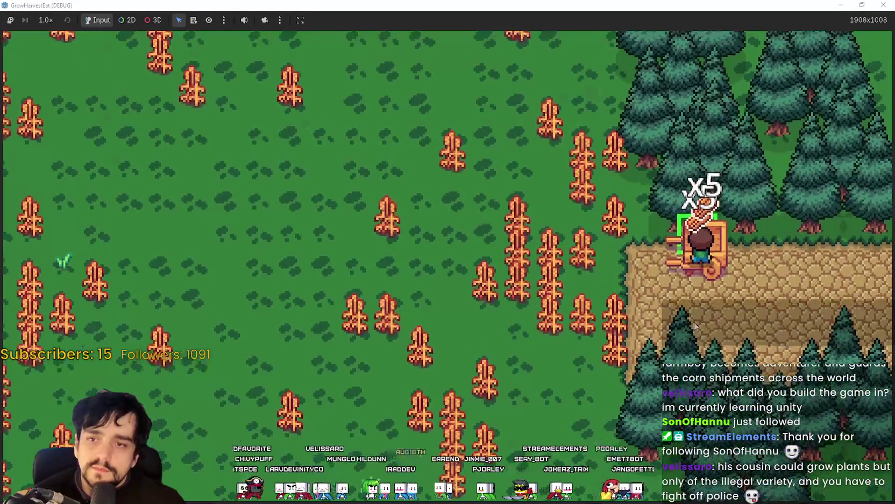
# Walk to the new orange stall and hand over the corn for processing.
pyautogui.press('d')
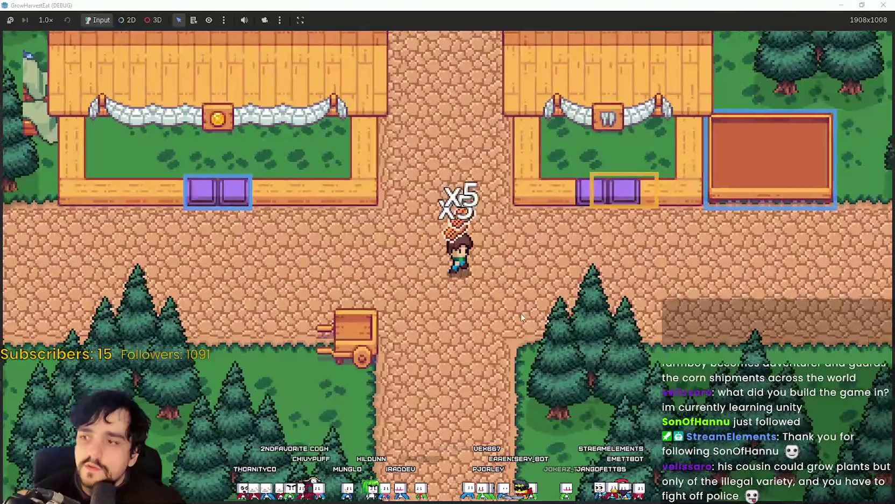
pyautogui.press('d')
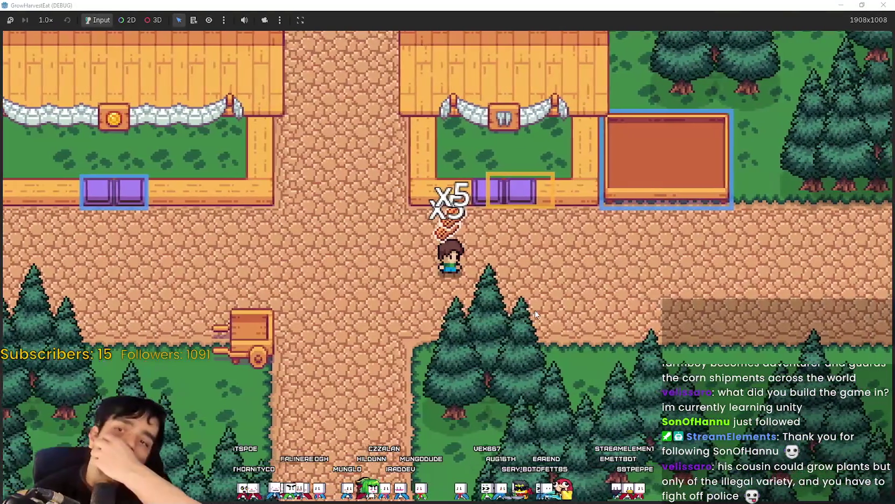
pyautogui.press('d')
pyautogui.press('w')
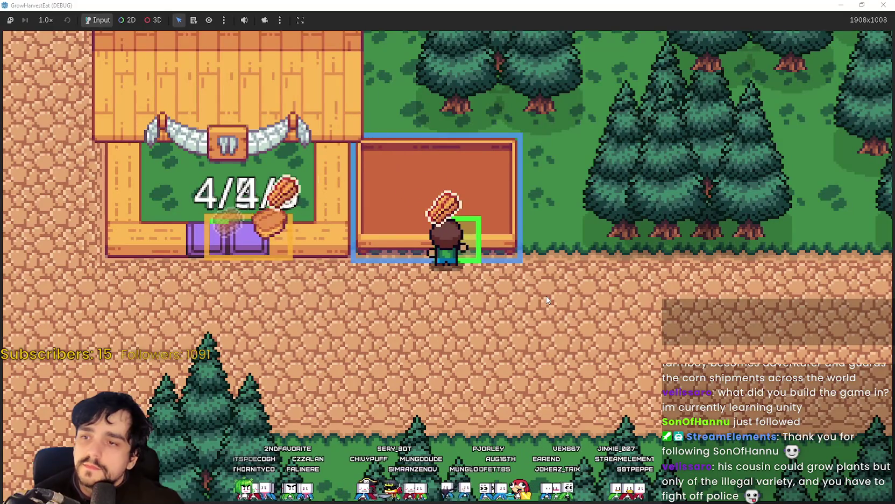
pyautogui.press('s')
pyautogui.press('a')
# Collect the processed corn from the purple crate and drop it at the coin-sign stall.
pyautogui.press('w')
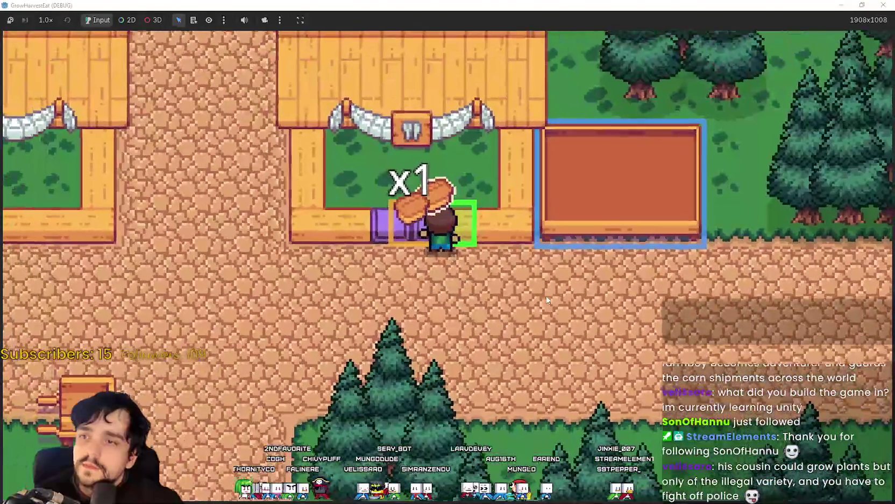
pyautogui.press('a')
pyautogui.press('a')
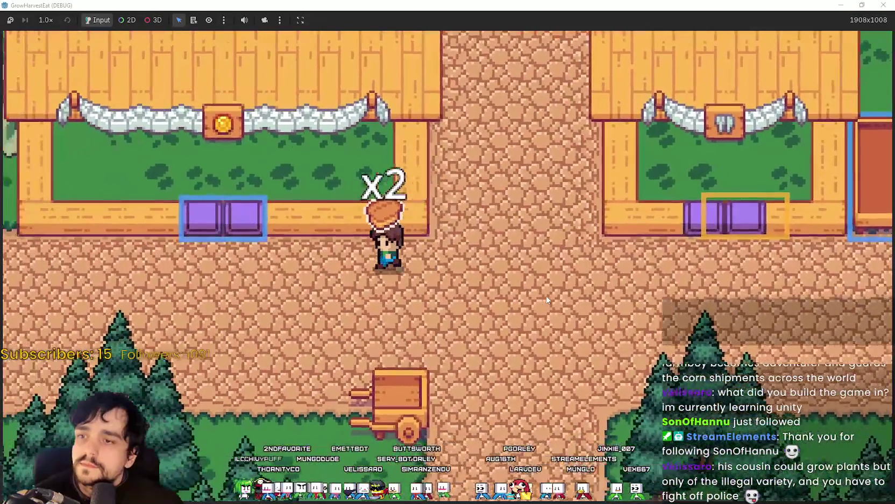
pyautogui.press('d')
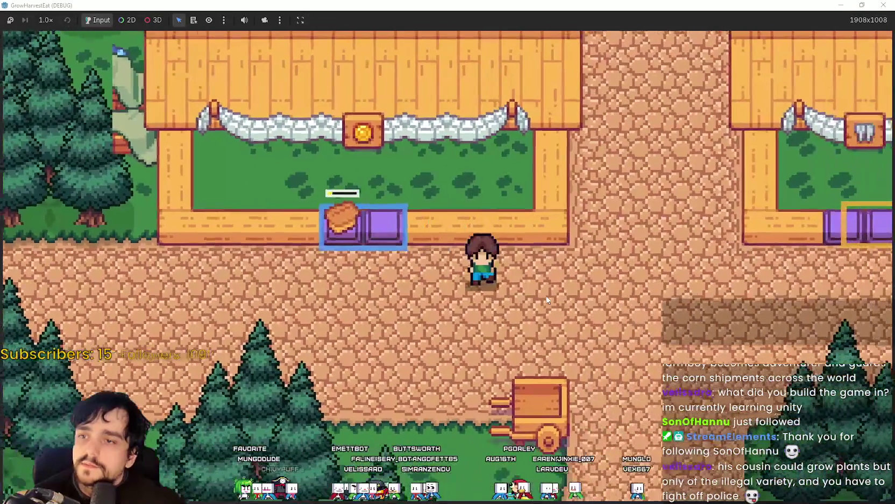
pyautogui.press('d')
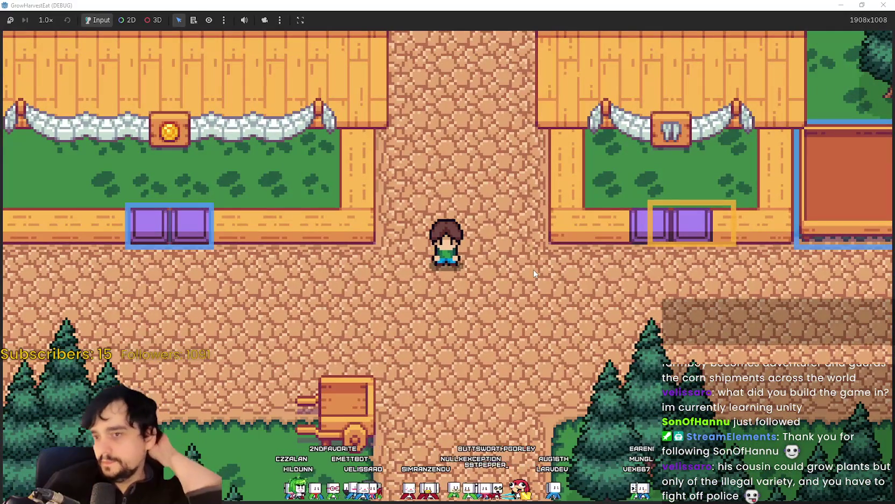
pyautogui.press('a')
pyautogui.scroll(-2, 521, 283)
# Close the running game and return to TheVillage's 2D view in Godot.
pyautogui.press('super+Down')
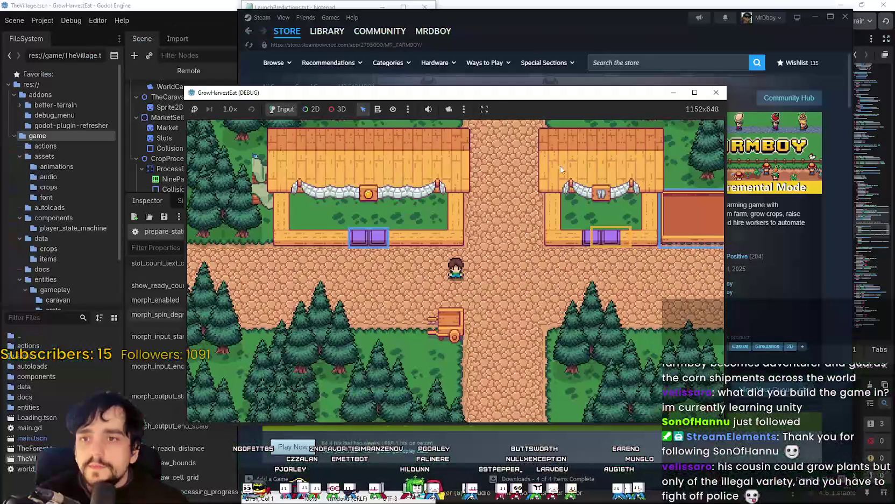
pyautogui.click(717, 92)
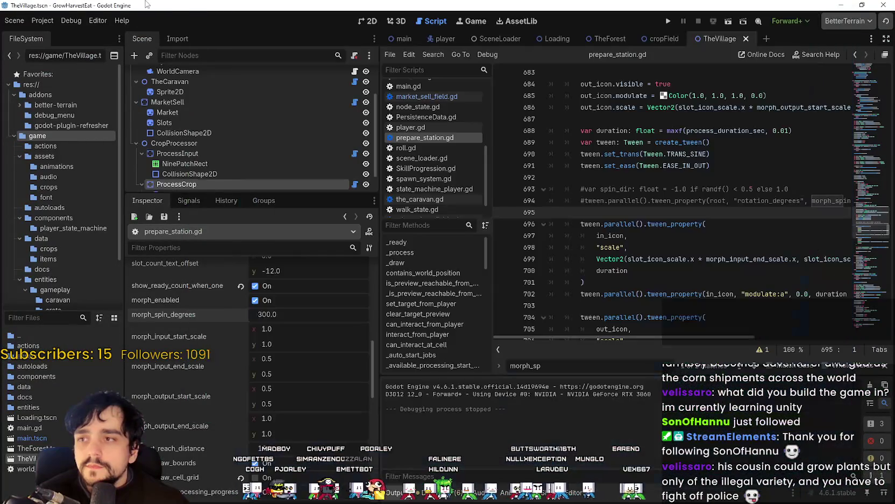
pyautogui.click(640, 247)
pyautogui.click(362, 23)
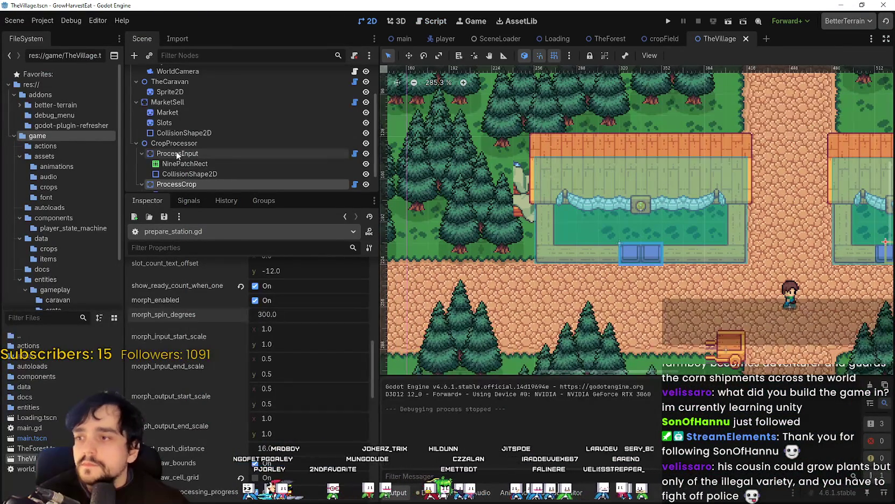
# Select the Market sprite under MarketSell and open its AtlasTexture region editor.
pyautogui.moveTo(216, 194); pyautogui.dragTo(216, 345)
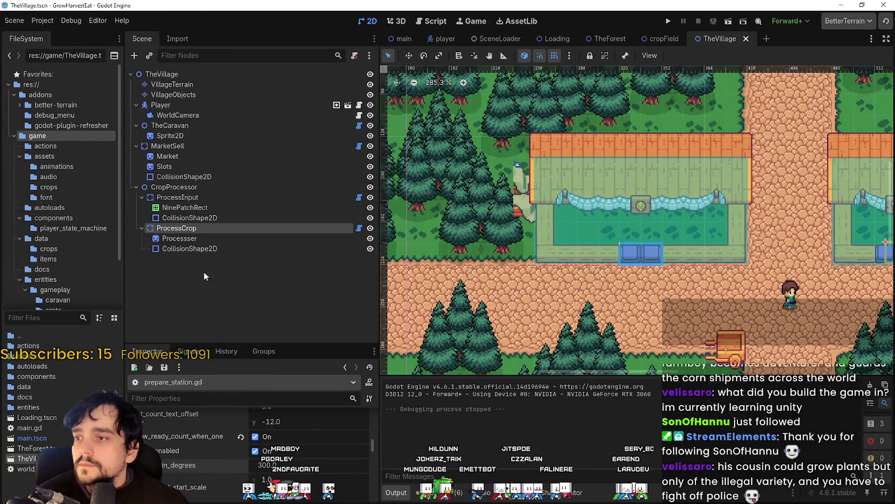
pyautogui.click(184, 146)
pyautogui.click(191, 156)
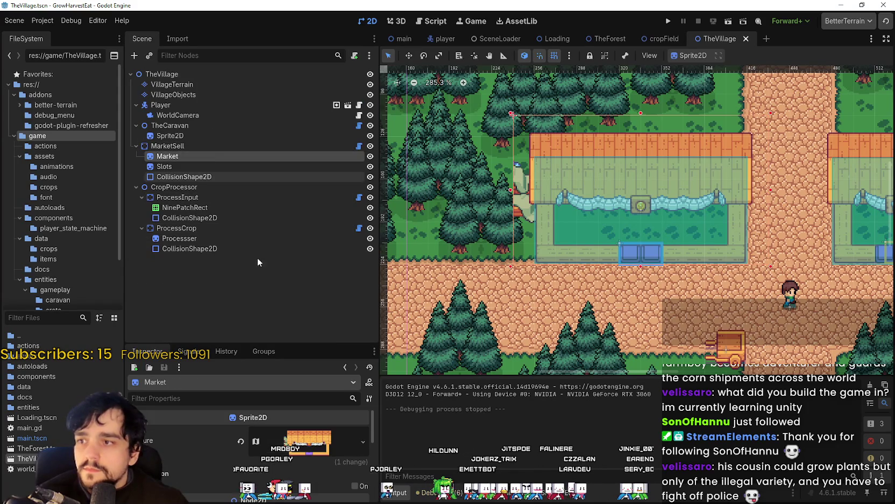
pyautogui.click(284, 451)
pyautogui.scroll(-5, 253, 463)
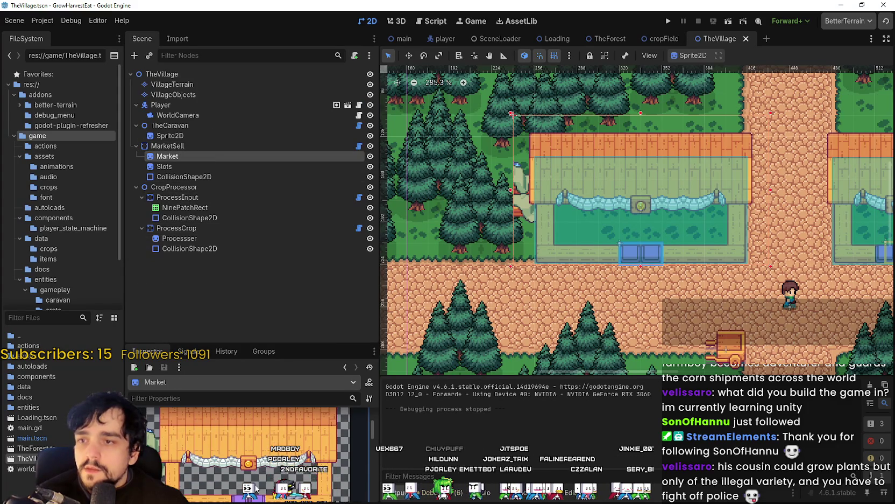
pyautogui.scroll(-2, 240, 490)
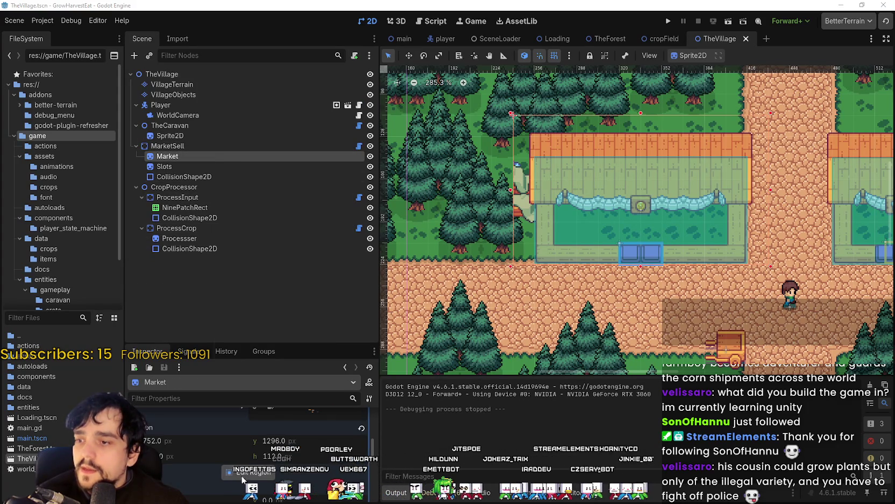
pyautogui.click(245, 473)
pyautogui.scroll(3, 427, 221)
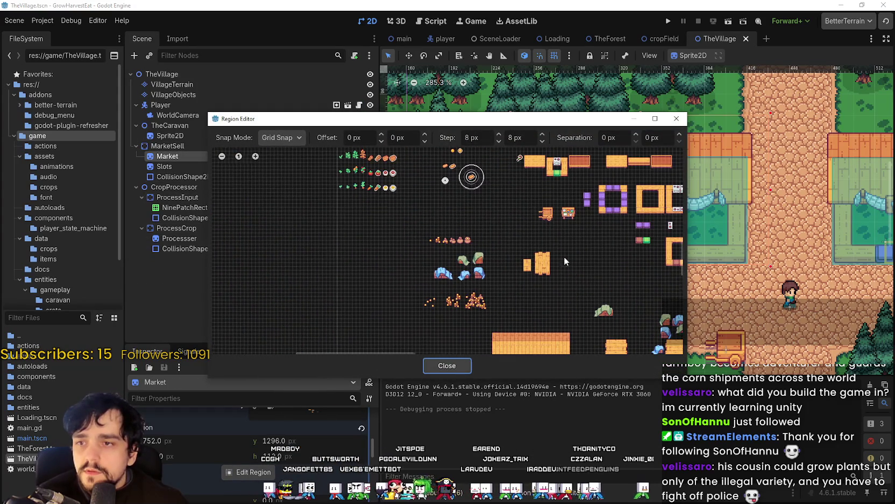
# Drag the Market region's left edge from x 752 to x 672 to include the tent props, then close the Region Editor.
pyautogui.scroll(8, 515, 243)
pyautogui.moveTo(543, 228); pyautogui.dragTo(481, 230)
pyautogui.hscroll(3, 480, 230)
pyautogui.scroll(2, 524, 234)
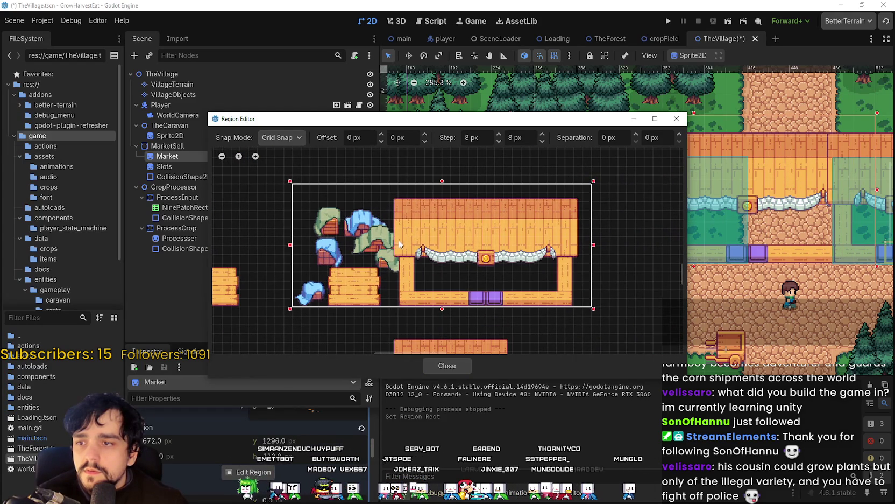
pyautogui.click(447, 365)
pyautogui.scroll(-1, 561, 249)
pyautogui.hscroll(2, 561, 249)
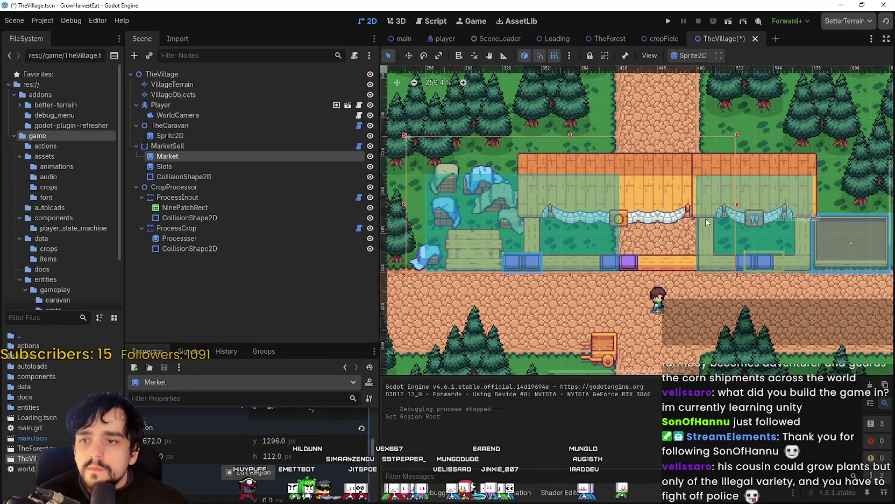
# Try widening the Market sprite to the right, then undo the change.
pyautogui.scroll(-1, 705, 221)
pyautogui.scroll(5, 294, 443)
pyautogui.scroll(2, 299, 433)
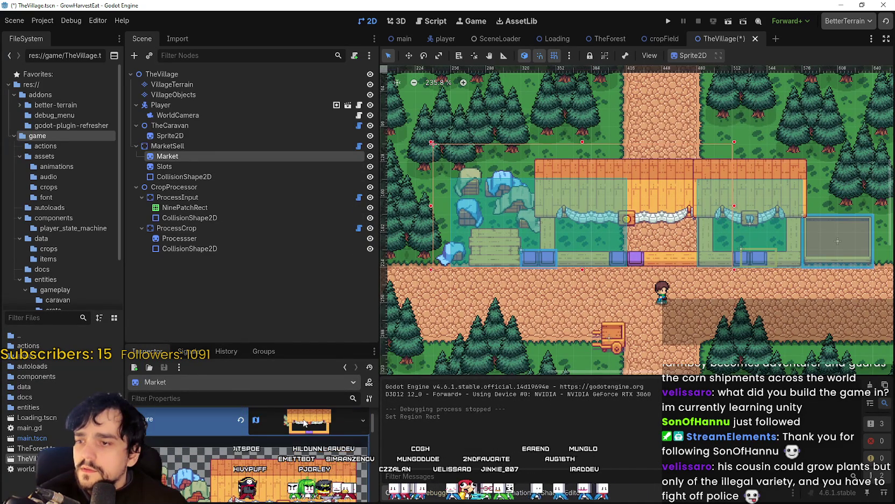
pyautogui.scroll(1, 303, 421)
pyautogui.scroll(-1, 304, 432)
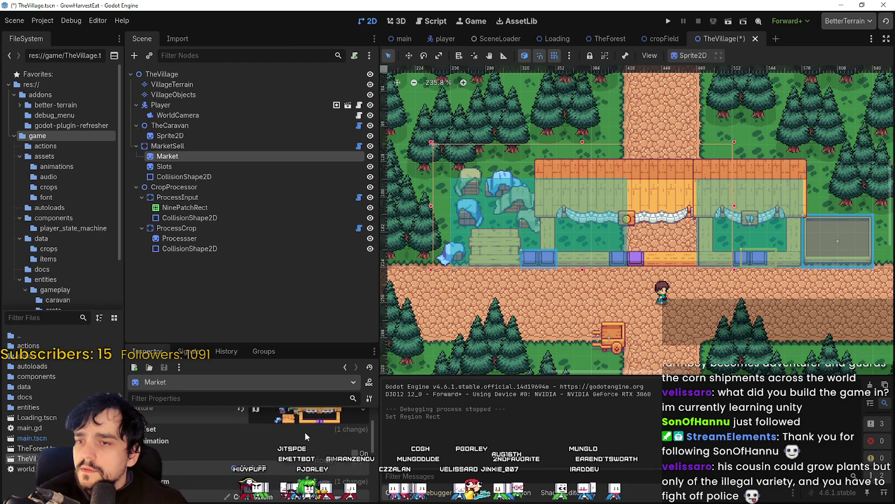
pyautogui.moveTo(735, 209)
pyautogui.mouseDown()
pyautogui.moveTo(753, 210)
pyautogui.moveTo(693, 210)
pyautogui.mouseUp()
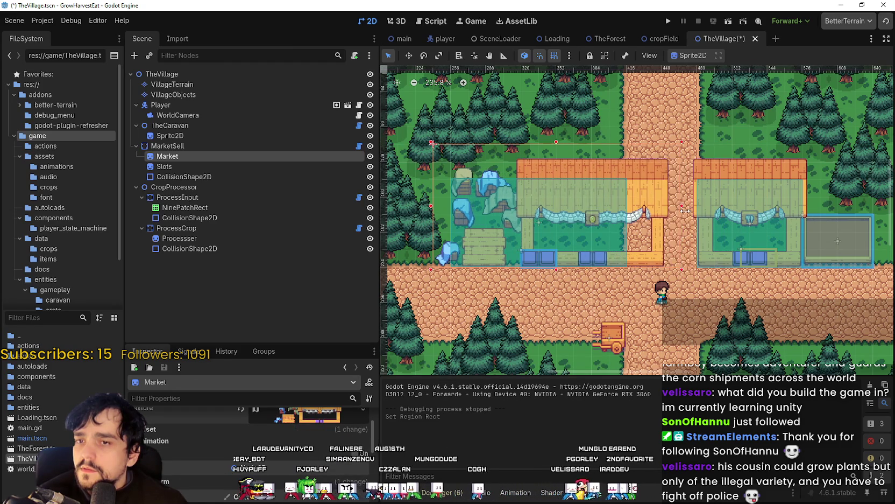
pyautogui.hotkey('ctrl', 'z')
# Move the Market stall 64 pixels left to (-160, -96) with the Move tool.
pyautogui.scroll(2, 596, 281)
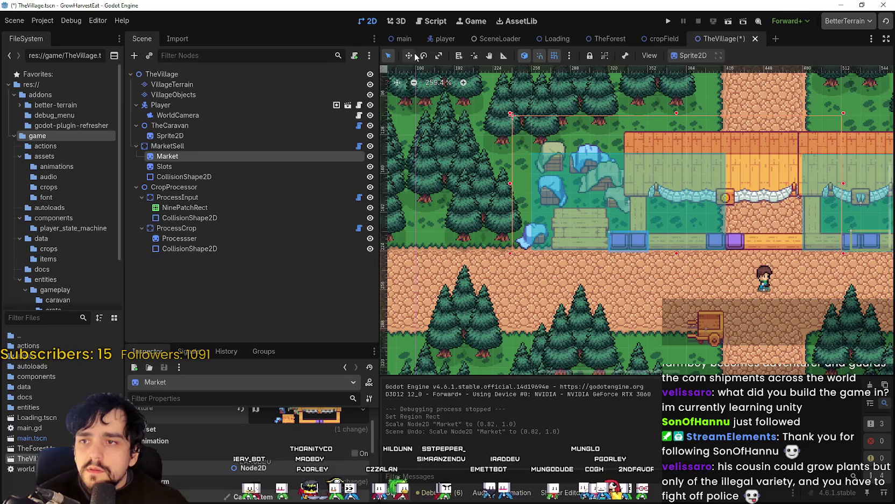
pyautogui.moveTo(587, 265); pyautogui.dragTo(496, 314)
pyautogui.moveTo(439, 190); pyautogui.dragTo(480, 137)
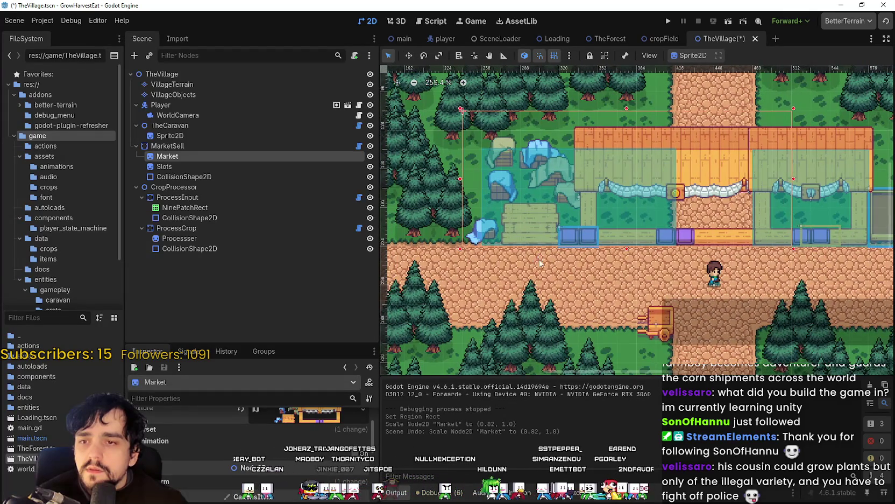
pyautogui.click(409, 56)
pyautogui.moveTo(725, 160); pyautogui.dragTo(637, 159)
pyautogui.moveTo(628, 161); pyautogui.dragTo(628, 162)
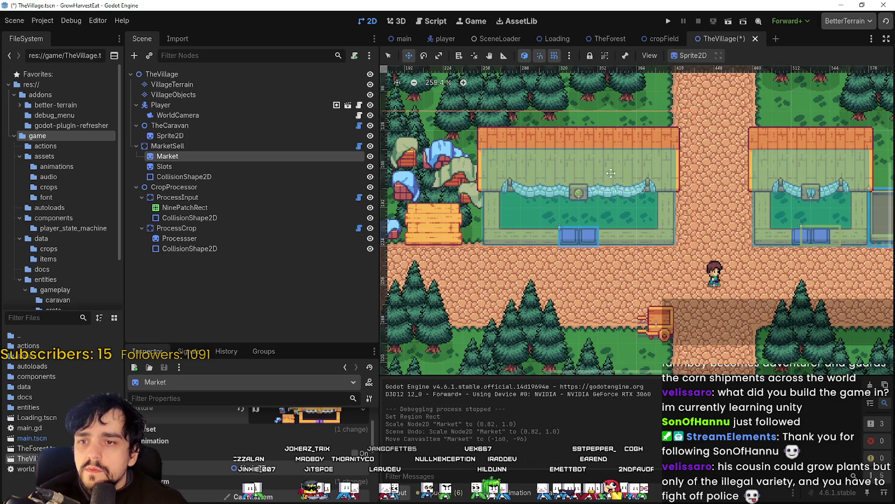
# Select the VillageObjects layer for tile painting.
pyautogui.scroll(-1, 580, 285)
pyautogui.hscroll(1, 542, 278)
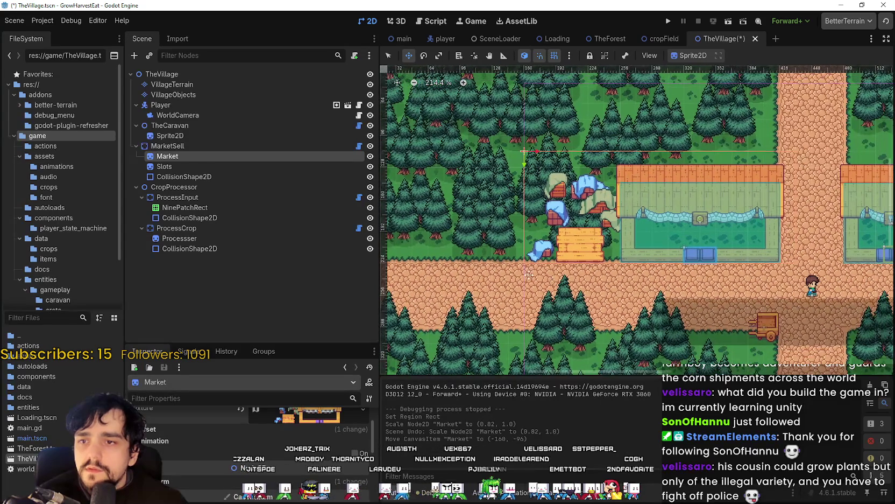
pyautogui.hscroll(3, 669, 334)
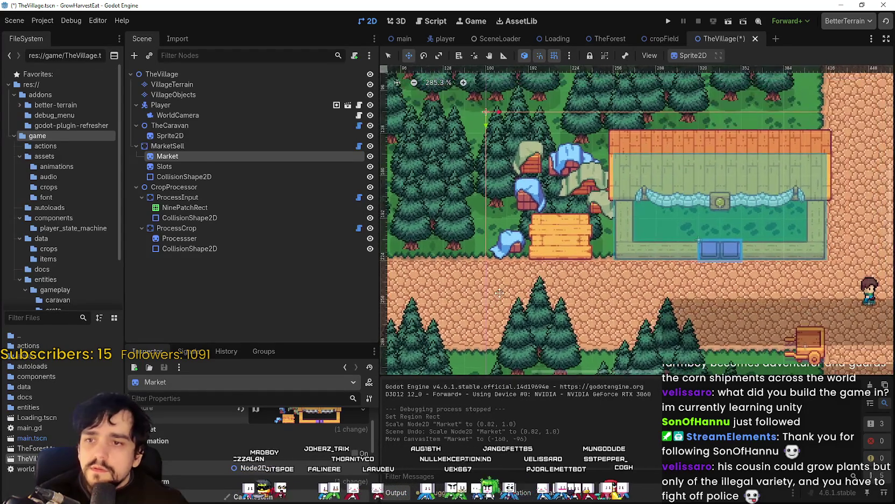
pyautogui.scroll(-1, 510, 288)
pyautogui.hscroll(-3, 510, 287)
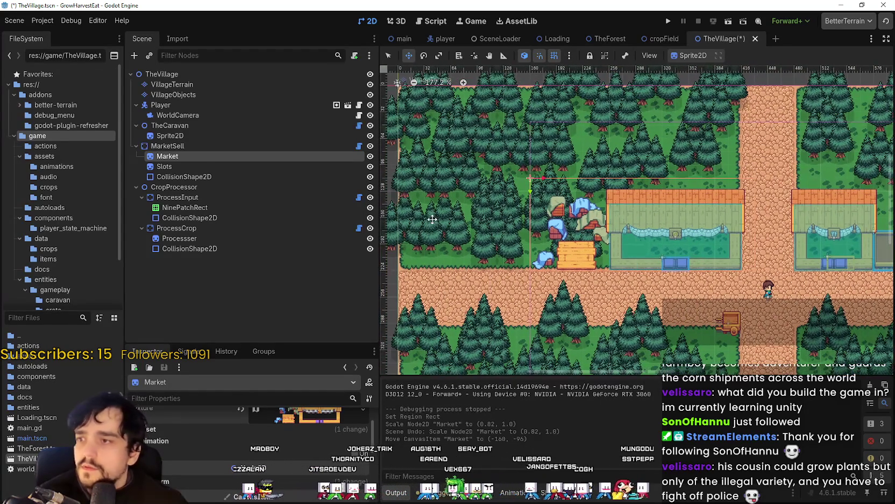
pyautogui.click(236, 94)
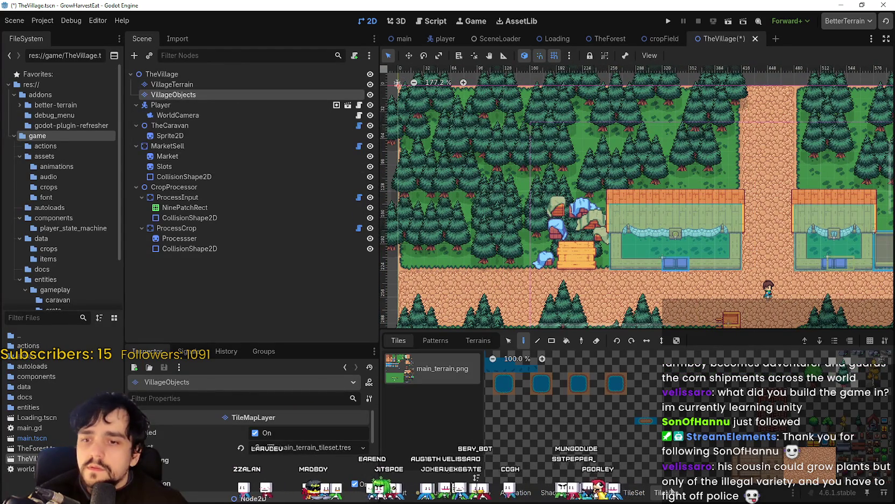
# Pick the pine tree tile from the VillageObjects tileset.
pyautogui.scroll(-5, 610, 398)
pyautogui.click(610, 391)
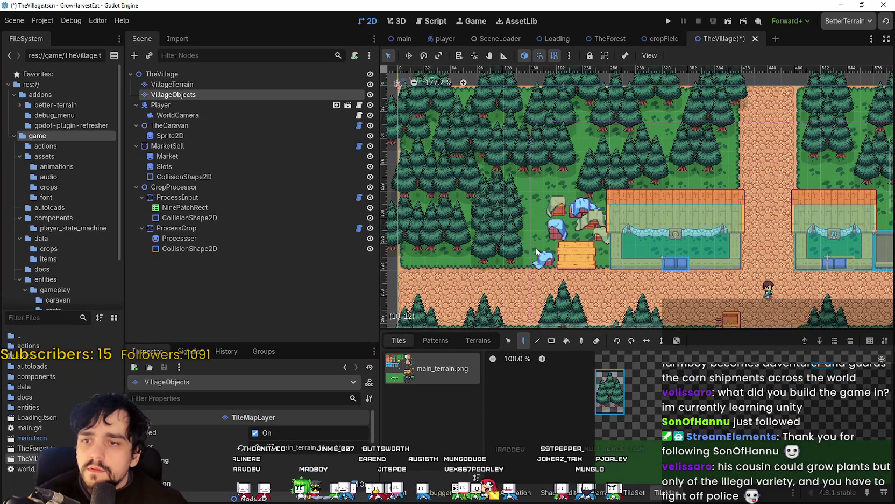
pyautogui.scroll(1, 582, 232)
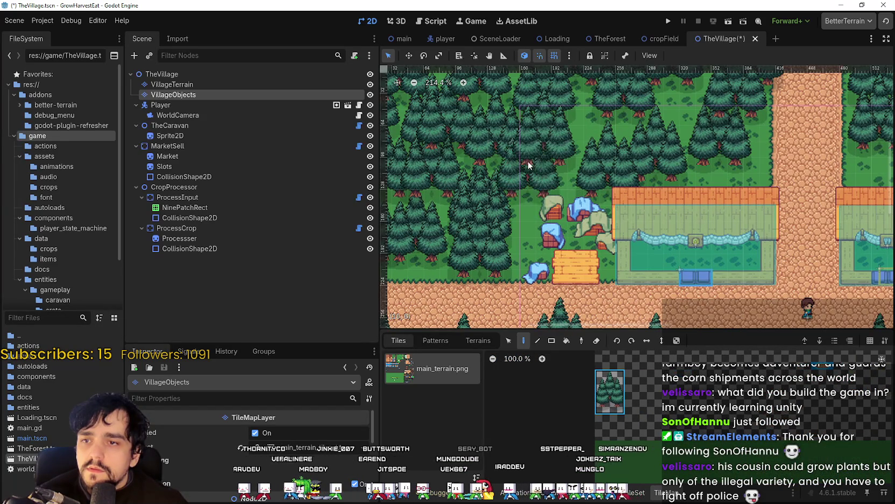
pyautogui.scroll(1, 538, 243)
pyautogui.scroll(1, 538, 243)
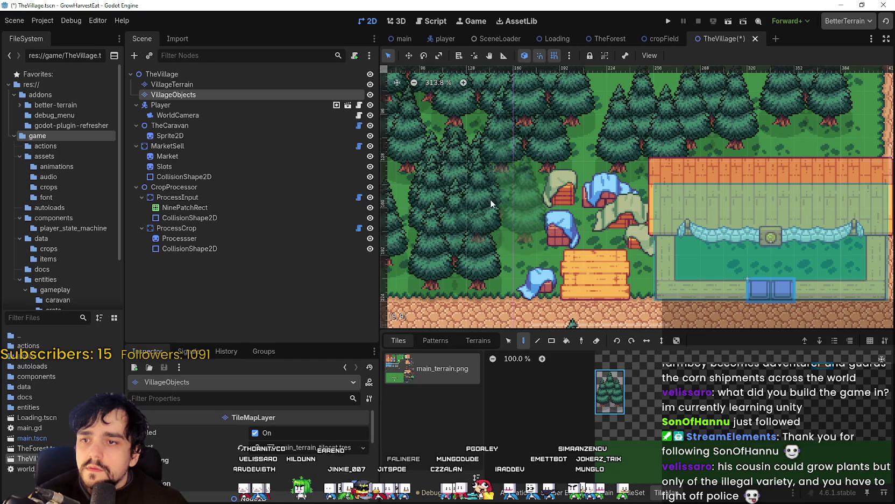
# Erase pines near the houses and market props, then repaint pines over the grass clearing.
pyautogui.moveTo(469, 211)
pyautogui.mouseDown()
pyautogui.moveTo(483, 190)
pyautogui.moveTo(445, 205)
pyautogui.moveTo(478, 191)
pyautogui.mouseUp()
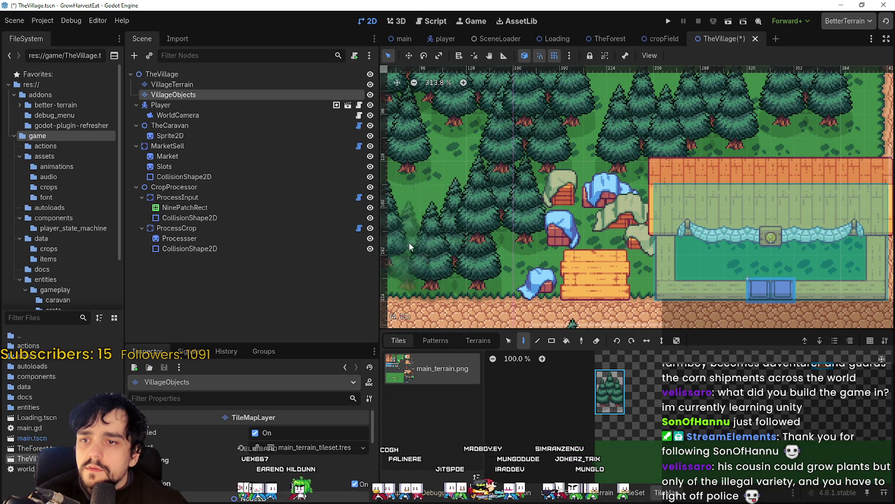
pyautogui.scroll(3, 491, 166)
pyautogui.moveTo(490, 170); pyautogui.dragTo(440, 248)
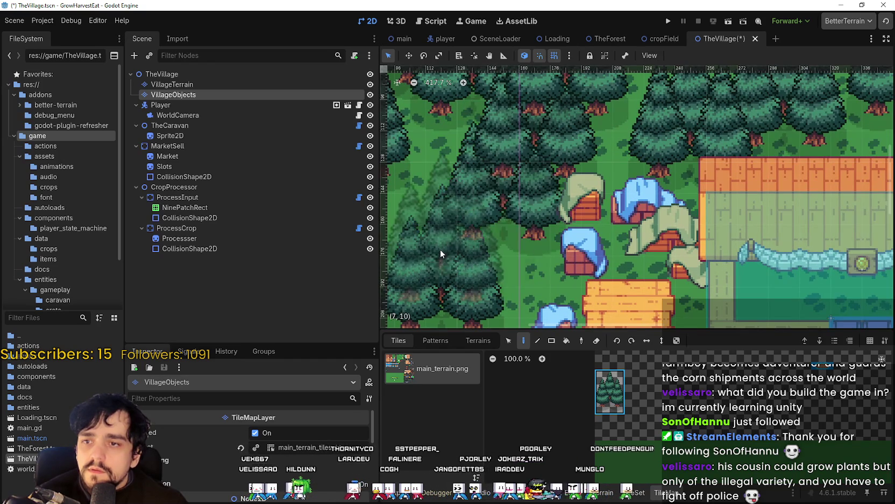
pyautogui.scroll(1, 484, 198)
pyautogui.moveTo(483, 207)
pyautogui.mouseDown()
pyautogui.moveTo(489, 211)
pyautogui.moveTo(432, 194)
pyautogui.mouseUp()
# Review the repainted forest and save TheVillage scene.
pyautogui.scroll(-5, 432, 193)
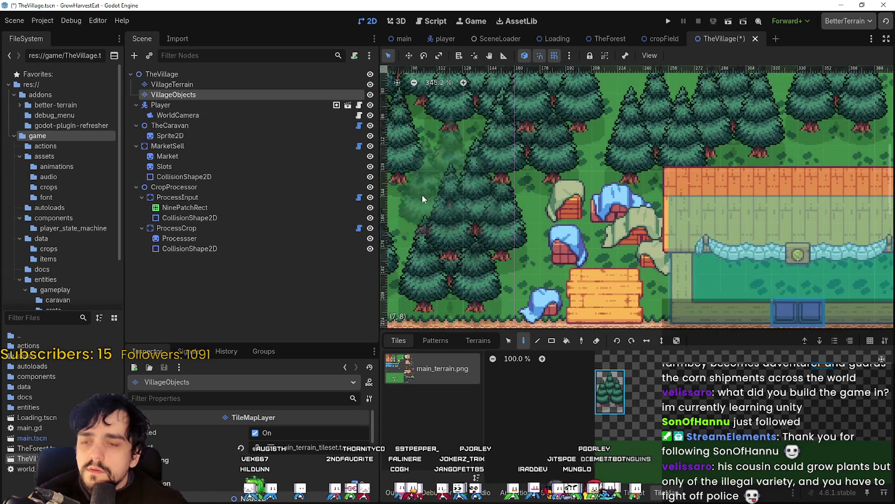
pyautogui.scroll(-3, 496, 204)
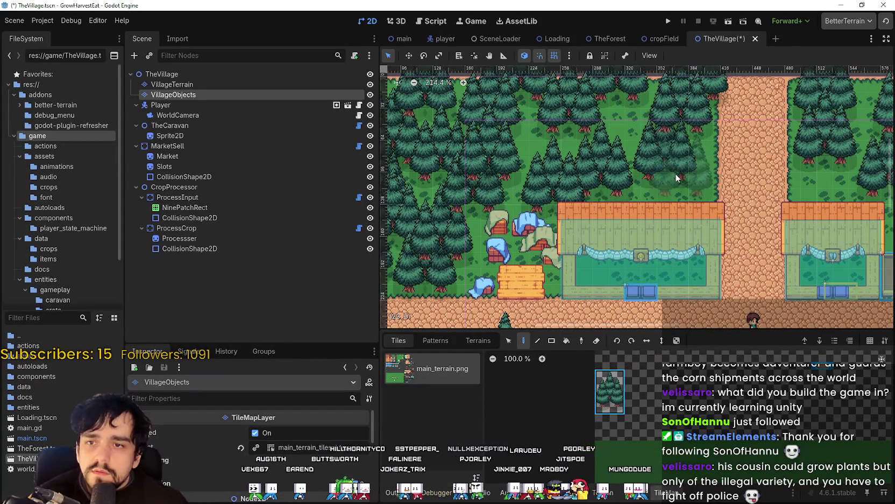
pyautogui.hscroll(5, 617, 182)
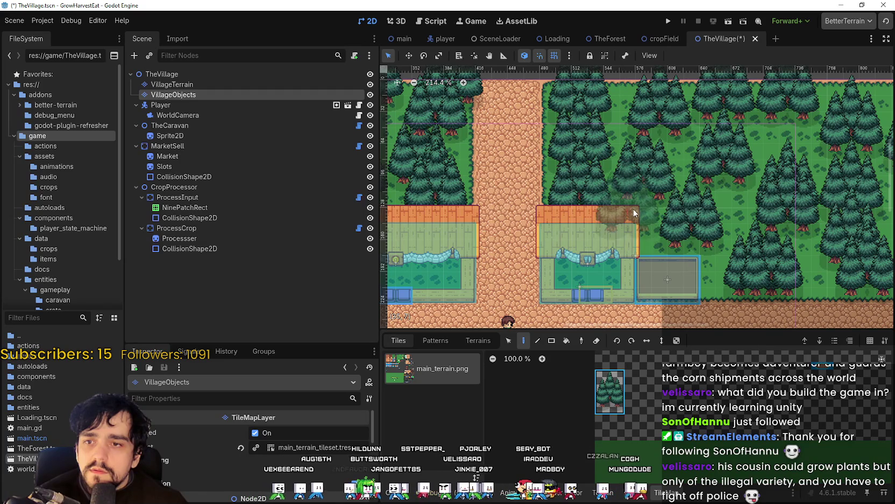
pyautogui.hscroll(-2, 469, 212)
pyautogui.hscroll(-1, 469, 212)
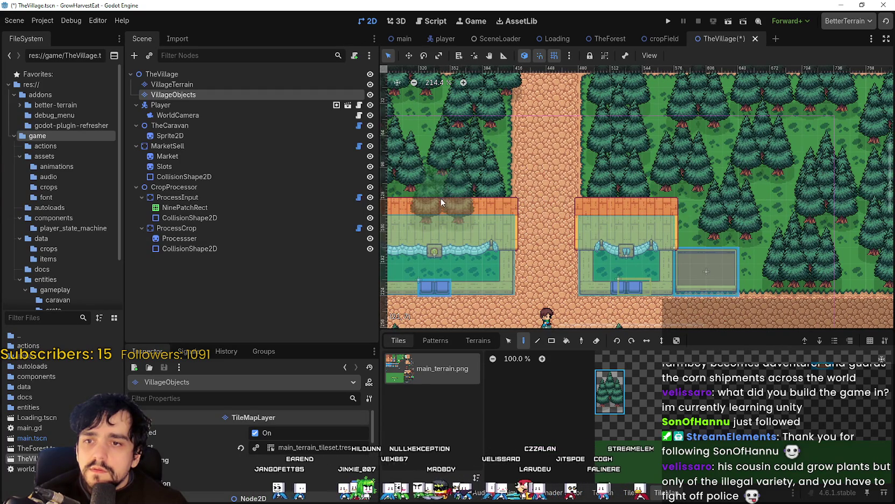
pyautogui.scroll(-3, 465, 219)
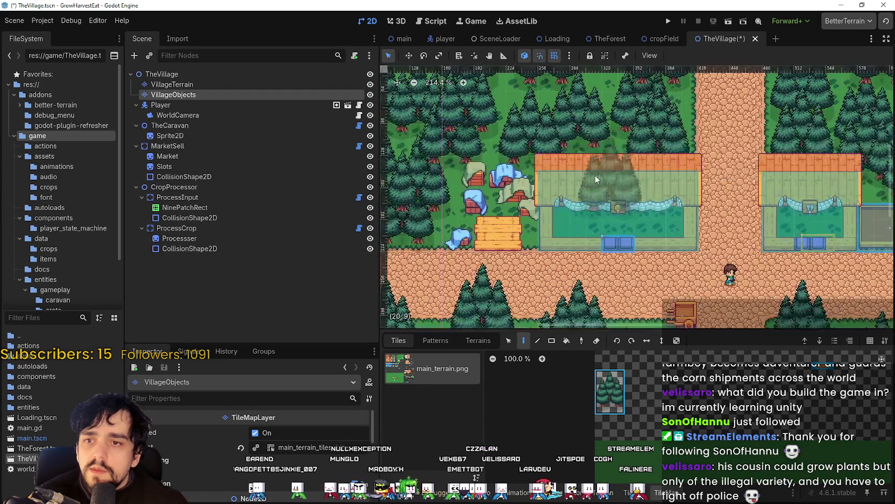
pyautogui.scroll(4, 551, 185)
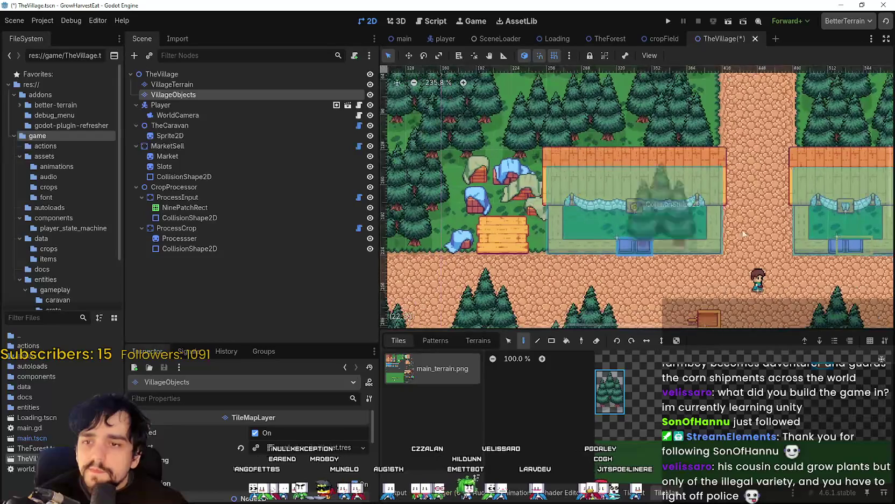
pyautogui.scroll(1, 463, 223)
pyautogui.hotkey('ctrl', 's')
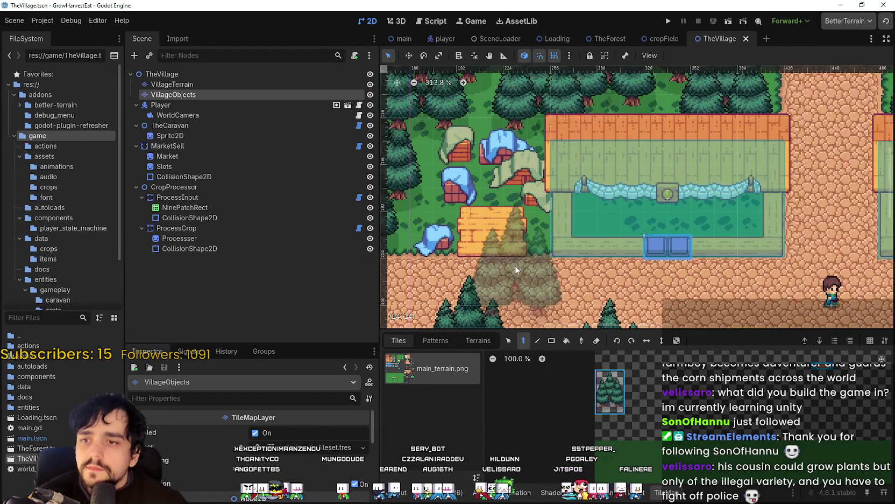
pyautogui.scroll(-1, 471, 229)
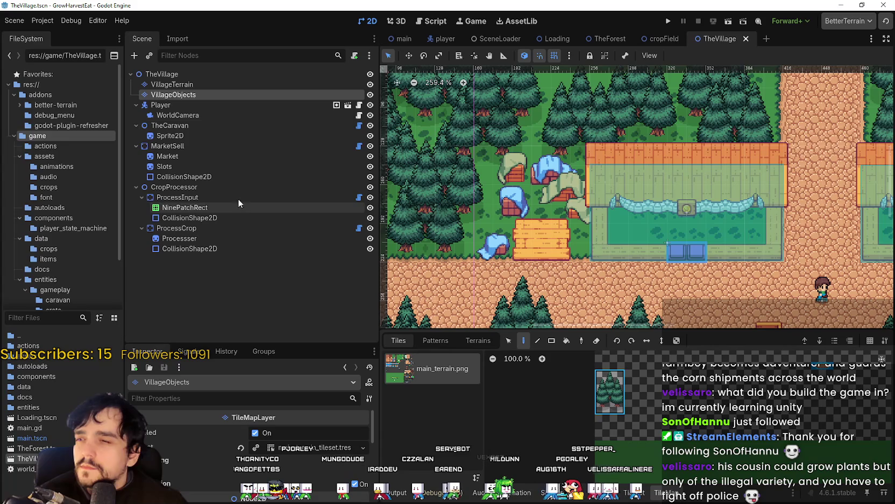
pyautogui.hscroll(3, 666, 210)
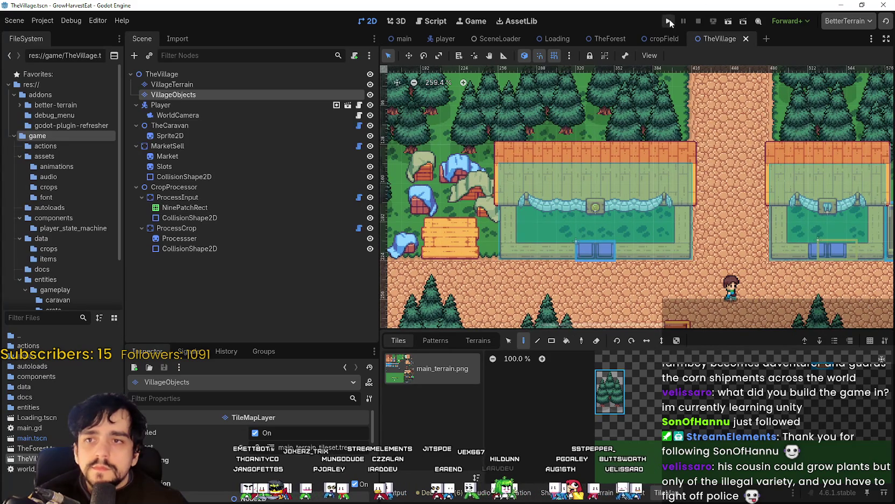
# Run the project with F5, start a game and maximize the window.
pyautogui.press('F5')
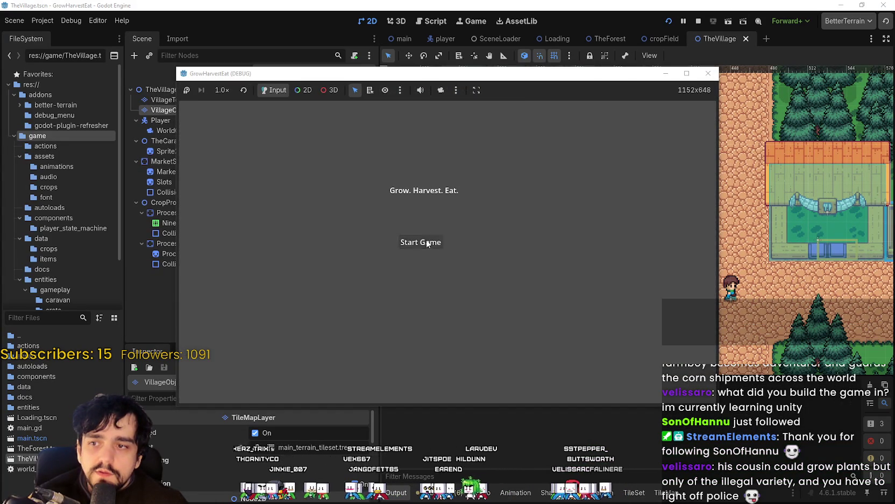
pyautogui.click(422, 242)
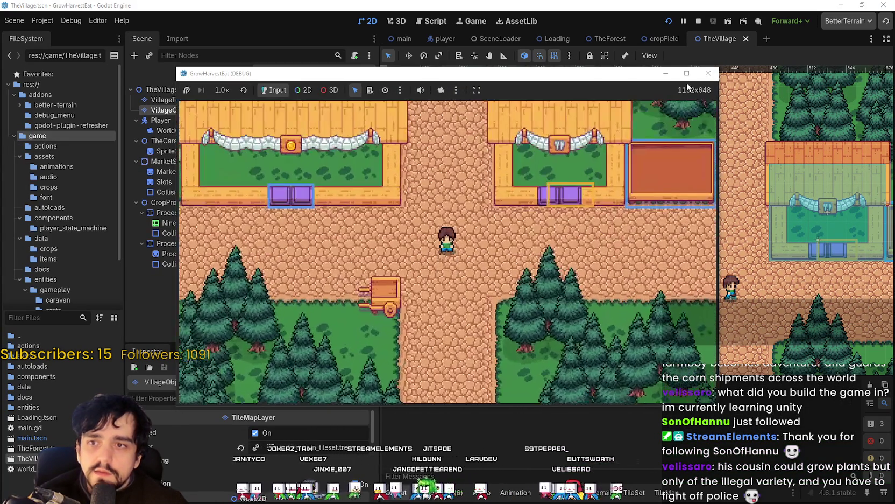
pyautogui.click(687, 73)
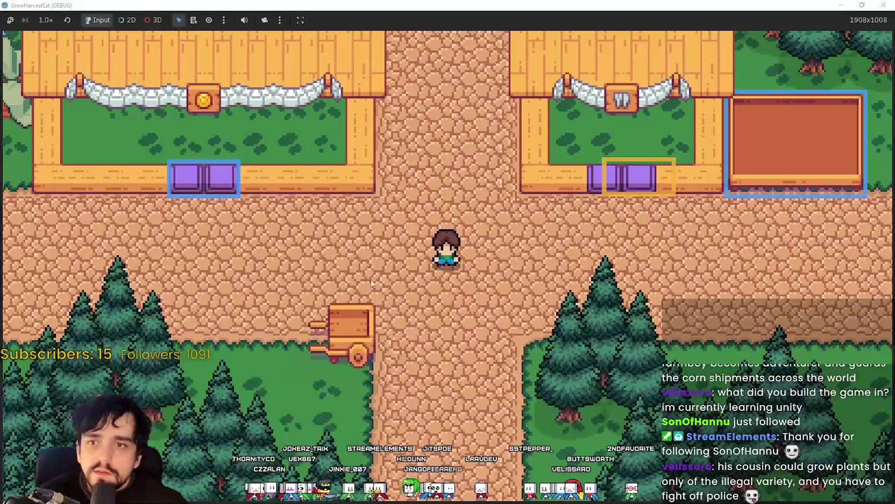
# Walk the player left along the road and up onto the wooden platform by the coin-sign stall.
pyautogui.press('a')
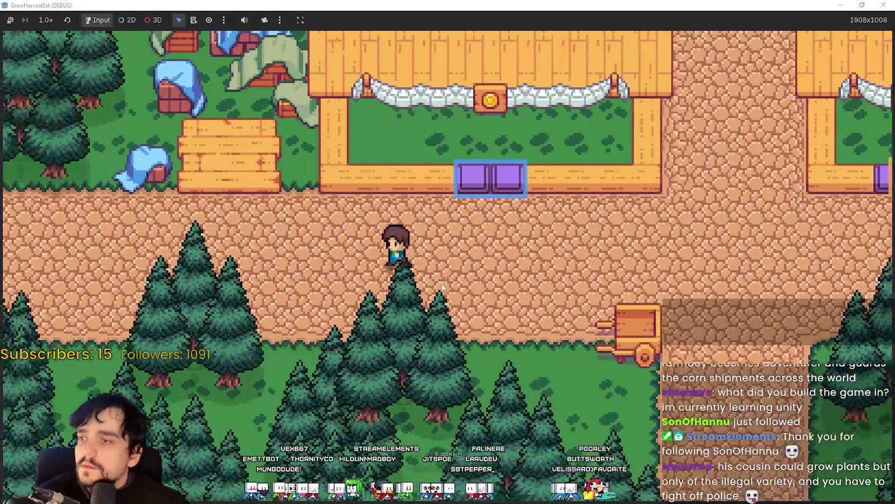
pyautogui.press('w')
pyautogui.press('s')
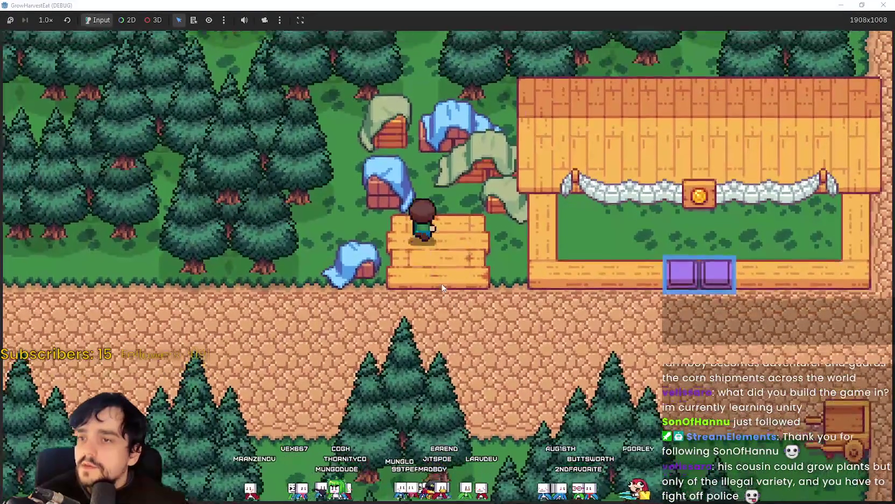
pyautogui.press('w')
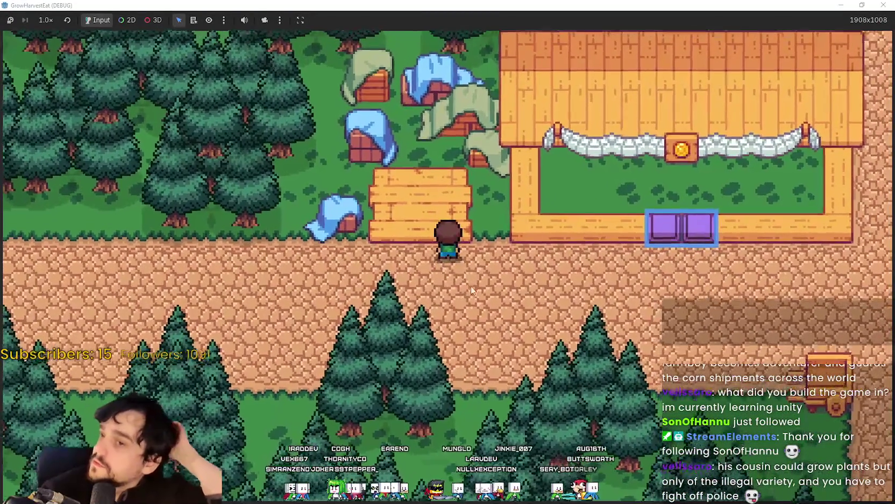
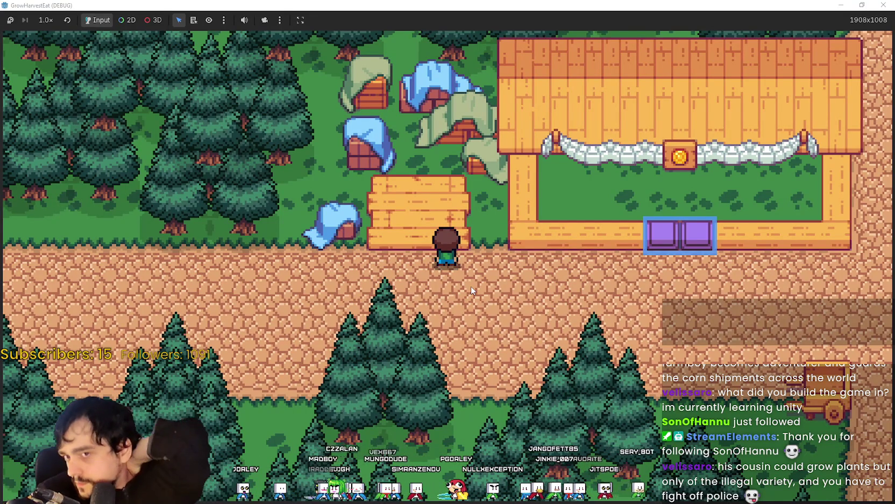
# Walk the player right past the coin shop and back left, then switch to main_atlas.png in Aseprite.
pyautogui.press('d')
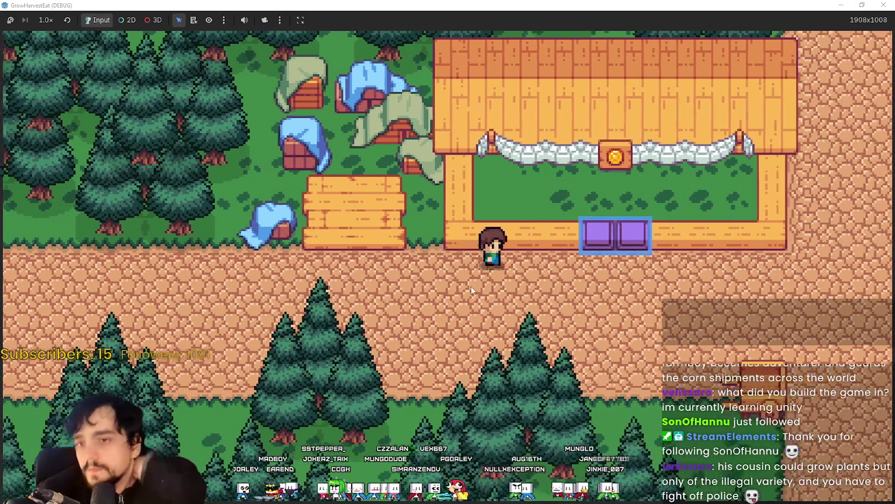
pyautogui.press('a')
pyautogui.press('a')
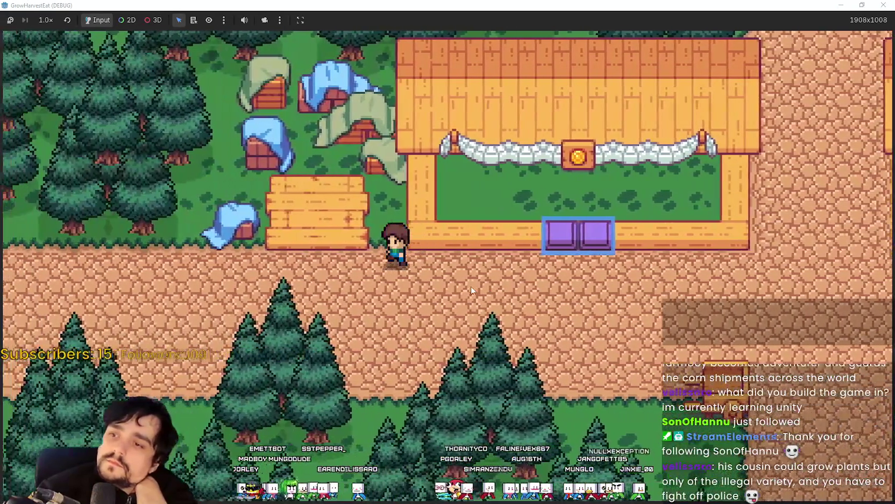
pyautogui.press('a')
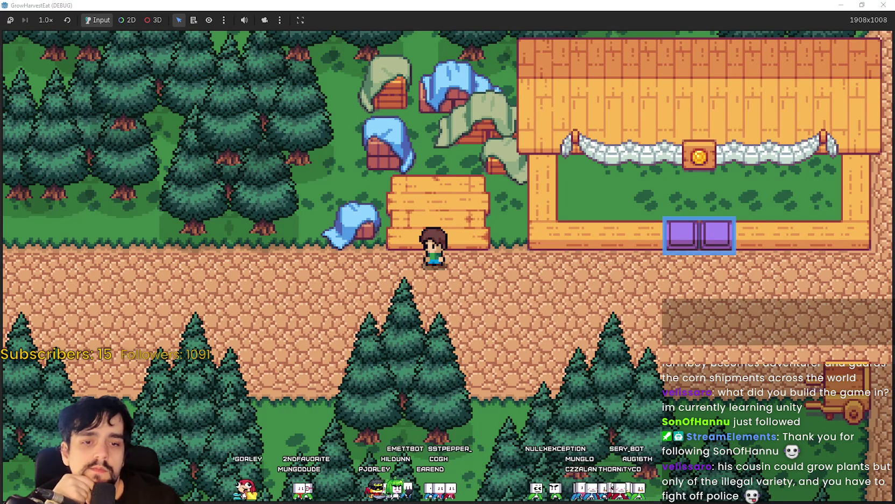
pyautogui.hotkey('alt', 'Tab')
pyautogui.scroll(3, 585, 288)
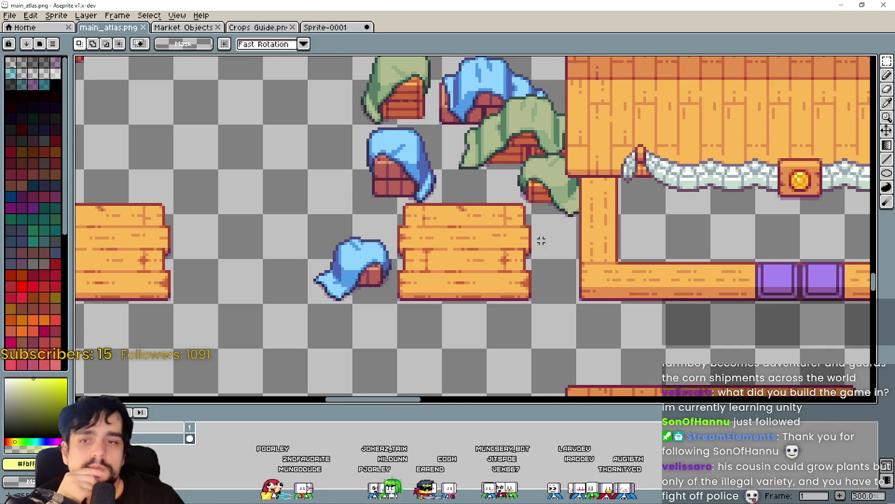
# Open the Market Objects sheet, bring its coloured tiles into view and pick rectangular selection.
pyautogui.click(163, 31)
pyautogui.scroll(-1, 457, 168)
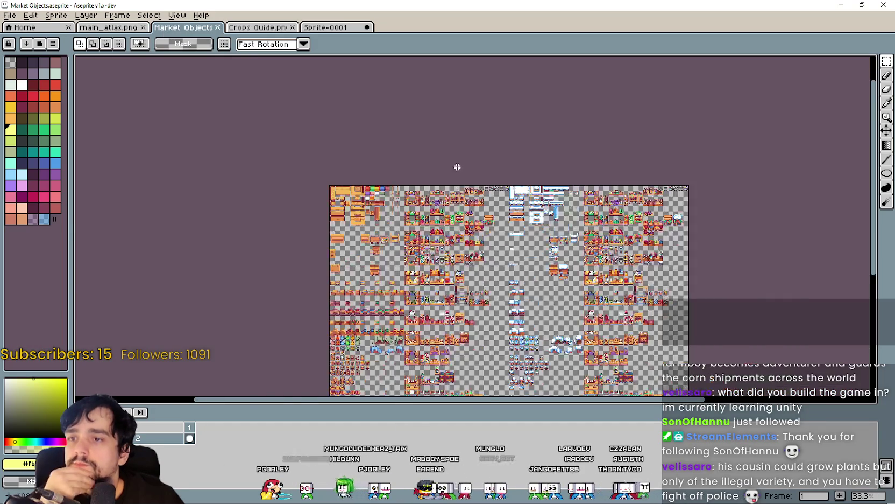
pyautogui.scroll(3, 441, 191)
pyautogui.scroll(-1, 433, 225)
pyautogui.scroll(2, 432, 224)
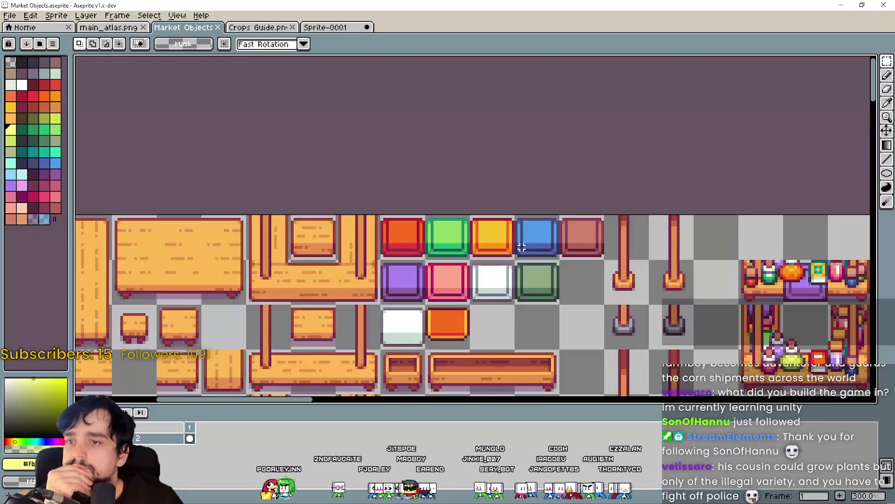
pyautogui.moveTo(546, 251); pyautogui.dragTo(556, 231)
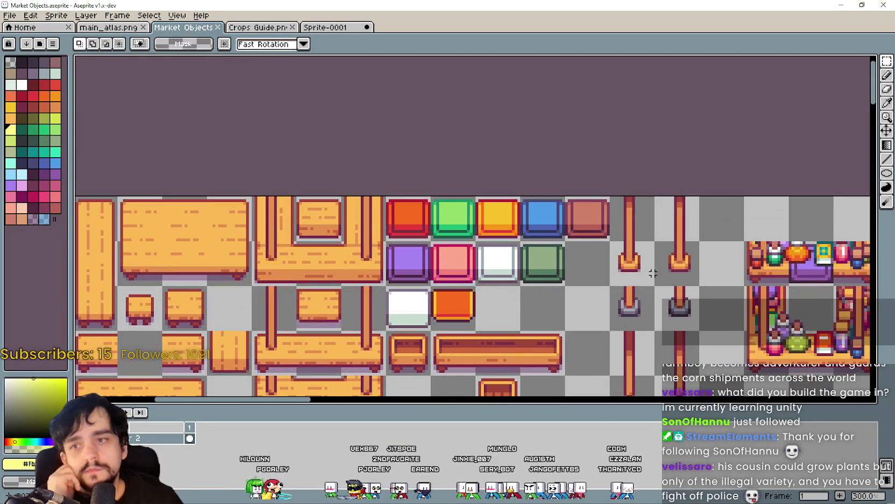
pyautogui.click(883, 65)
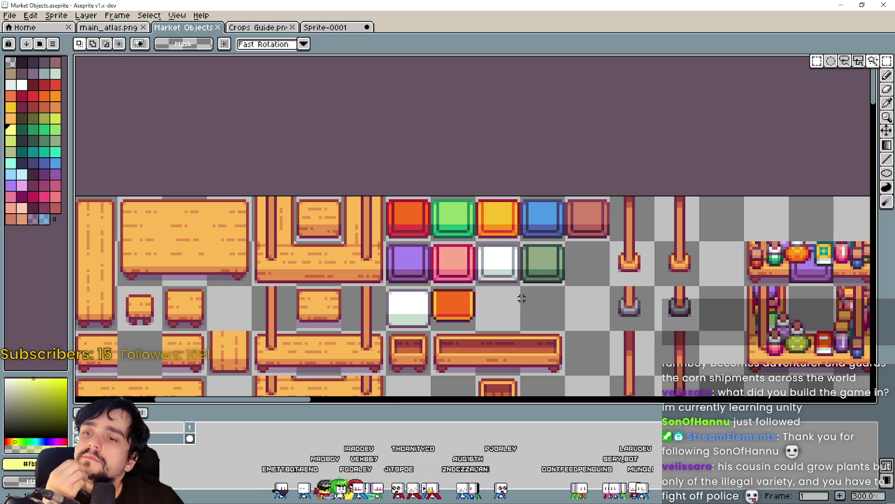
# Select the blue square tile on Market Objects and copy it.
pyautogui.click(111, 30)
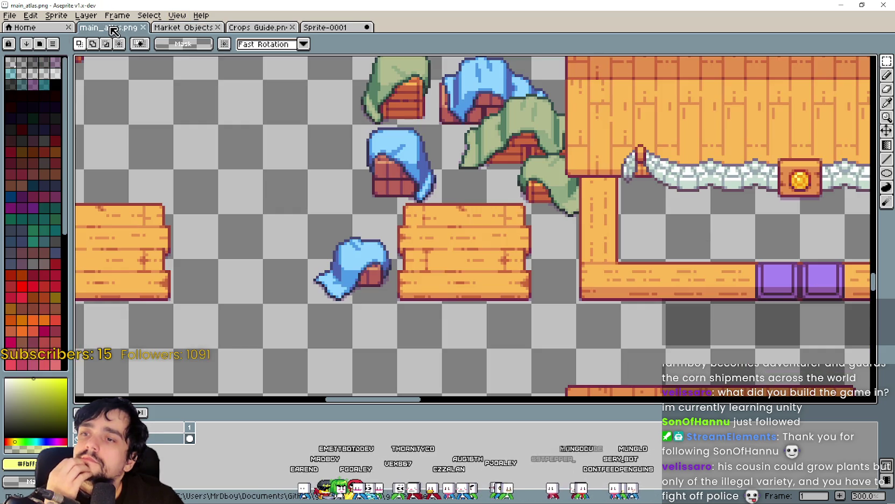
pyautogui.click(186, 28)
pyautogui.scroll(1, 536, 230)
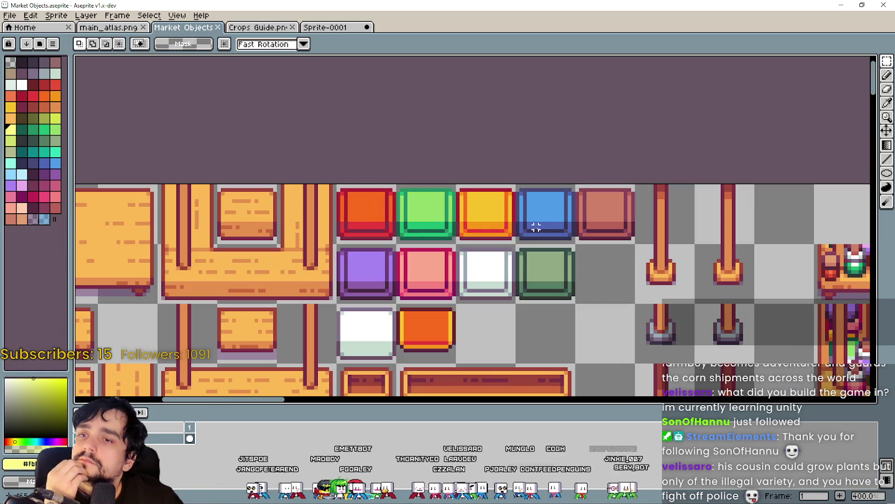
pyautogui.click(555, 230)
pyautogui.scroll(-1, 554, 230)
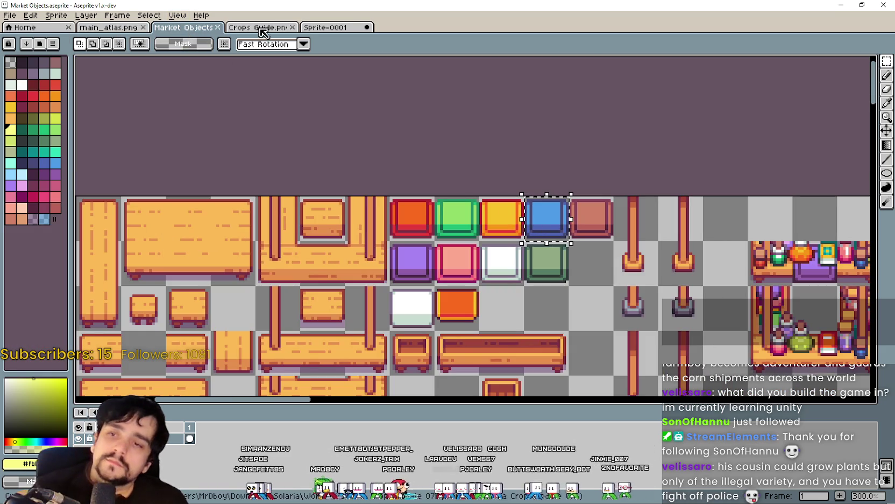
pyautogui.hotkey('ctrl', 'c')
pyautogui.click(119, 28)
# Paste the blue tile into main_atlas.png, drag it off the crate below and commit.
pyautogui.scroll(1, 458, 232)
pyautogui.hotkey('ctrl', 'v')
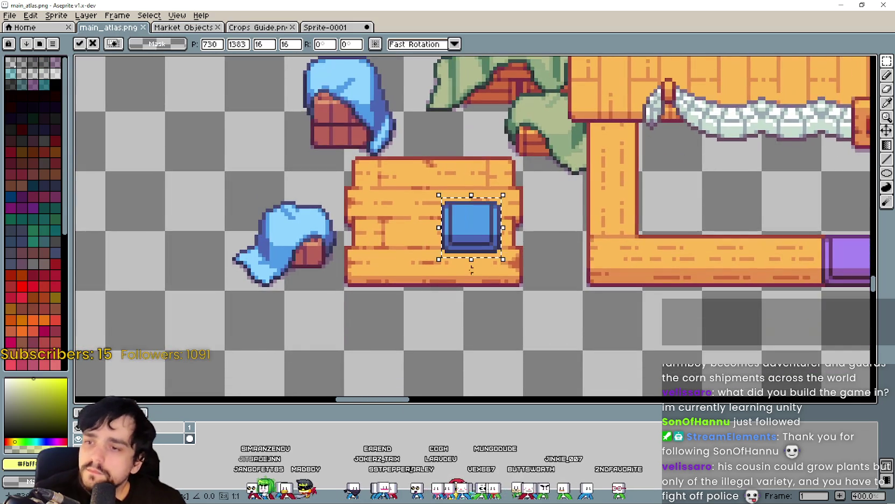
pyautogui.scroll(1, 458, 232)
pyautogui.moveTo(454, 226); pyautogui.dragTo(398, 276)
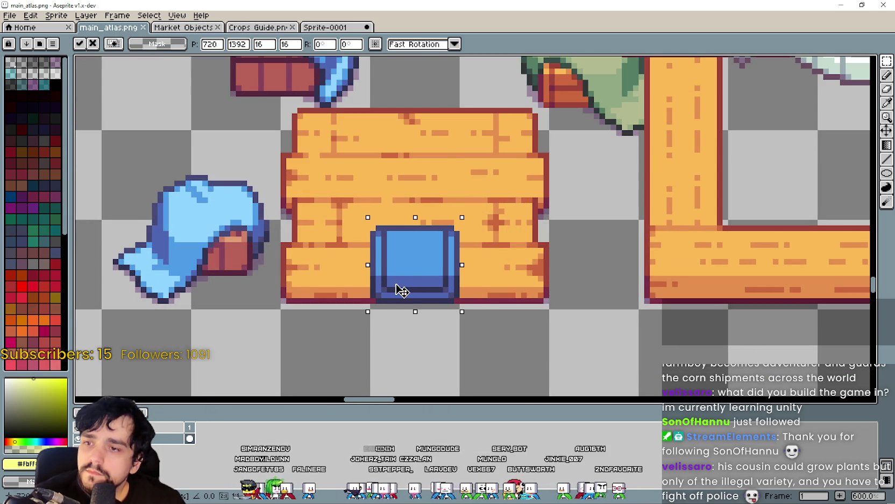
pyautogui.scroll(-3, 557, 332)
pyautogui.scroll(4, 551, 332)
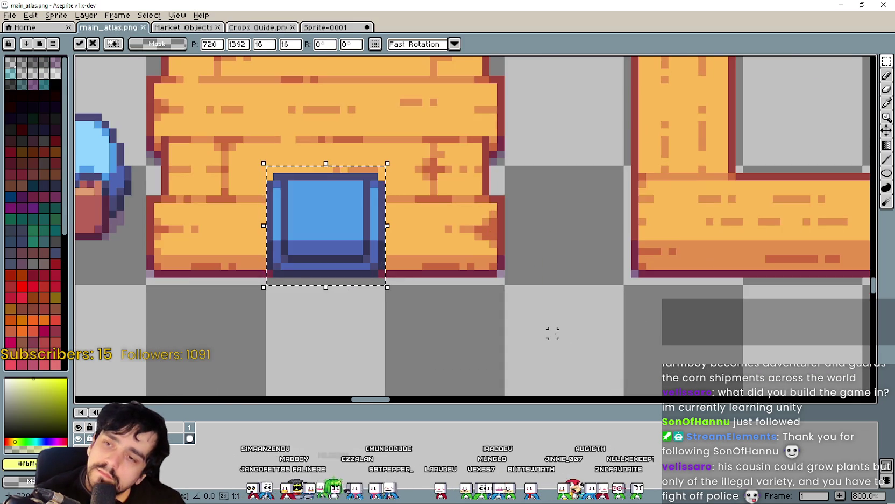
pyautogui.scroll(-3, 555, 334)
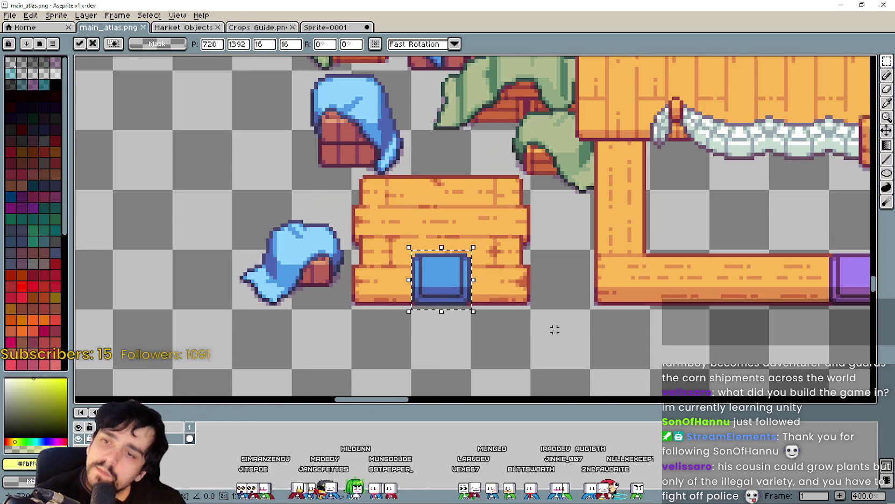
pyautogui.scroll(1, 555, 330)
pyautogui.scroll(1, 529, 332)
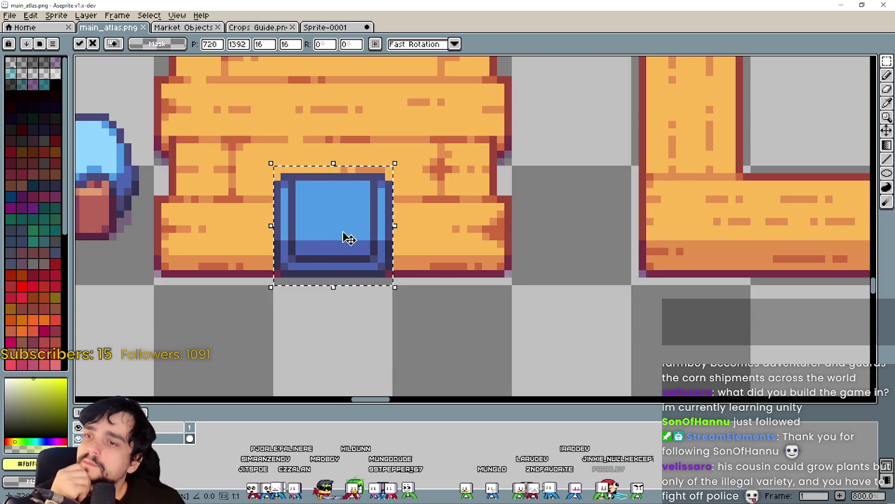
pyautogui.moveTo(310, 234)
pyautogui.mouseDown()
pyautogui.moveTo(535, 340)
pyautogui.moveTo(540, 280)
pyautogui.moveTo(519, 251)
pyautogui.moveTo(349, 300)
pyautogui.mouseUp()
pyautogui.scroll(-1, 512, 246)
pyautogui.scroll(-1, 503, 242)
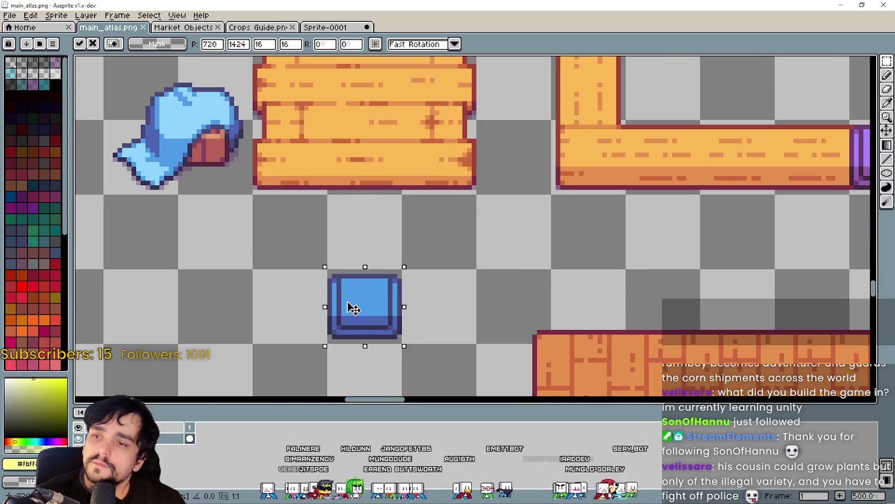
pyautogui.press('Return')
# Reselect the area around the blue tile and shift it down one pixel.
pyautogui.scroll(2, 488, 353)
pyautogui.moveTo(116, 162)
pyautogui.mouseDown()
pyautogui.moveTo(369, 281)
pyautogui.moveTo(376, 303)
pyautogui.mouseUp()
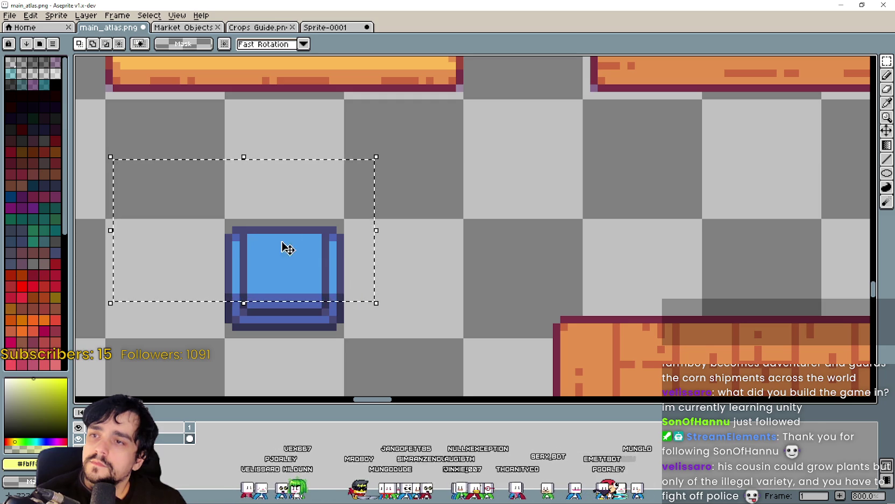
pyautogui.click(393, 70)
pyautogui.moveTo(375, 78); pyautogui.dragTo(358, 93)
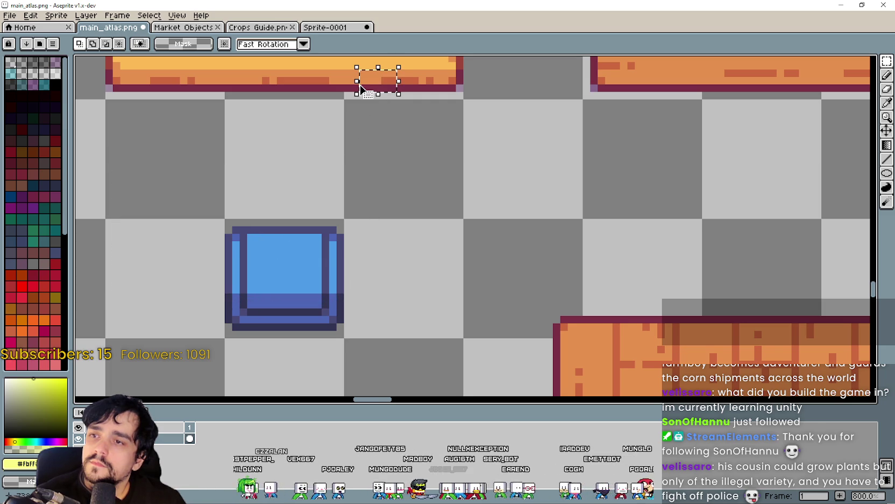
pyautogui.hscroll(-3, 415, 222)
pyautogui.scroll(-2, 415, 222)
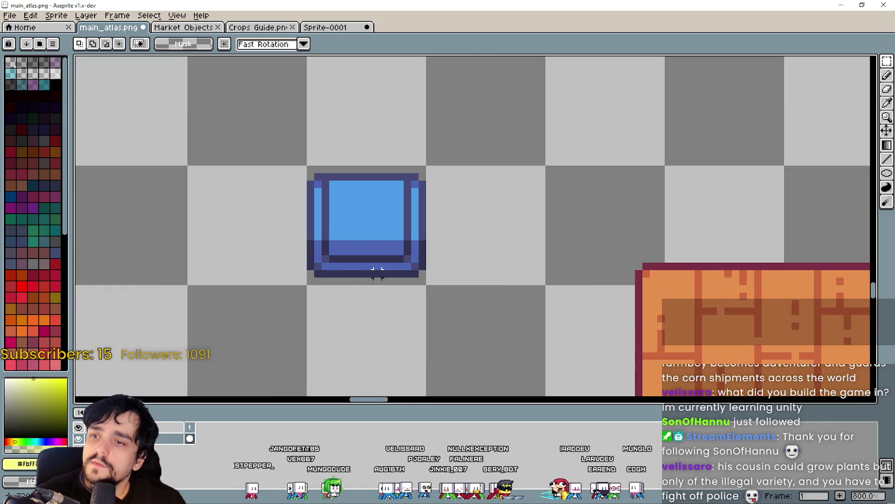
pyautogui.moveTo(376, 273); pyautogui.dragTo(362, 242)
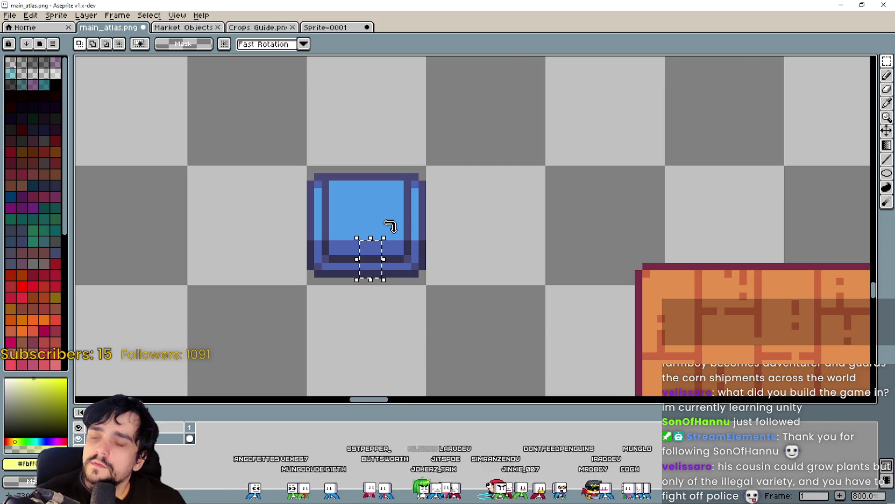
pyautogui.scroll(5, 409, 183)
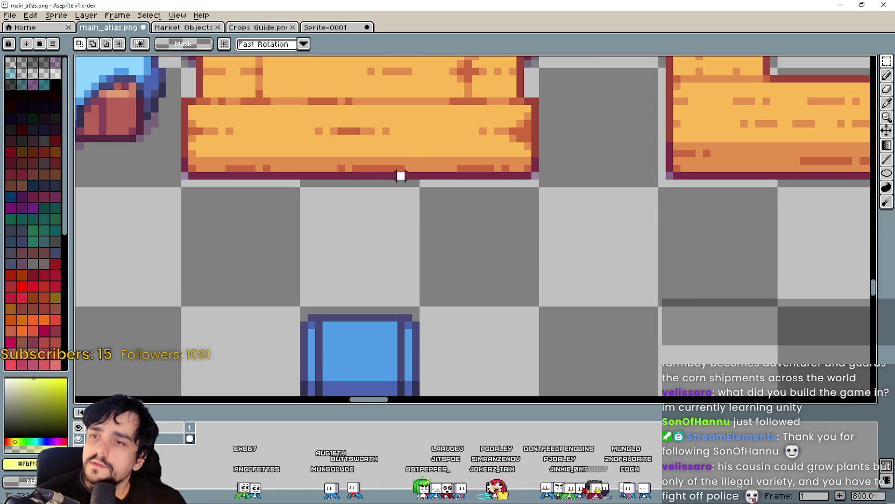
pyautogui.scroll(-5, 397, 161)
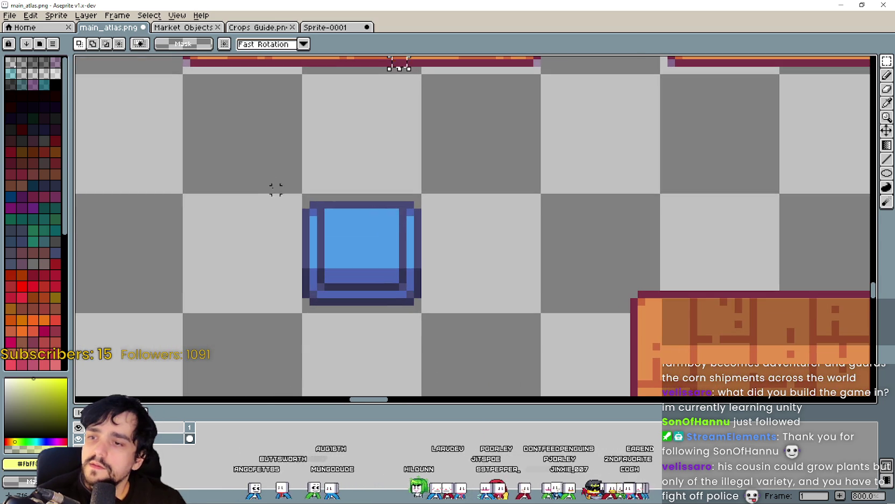
pyautogui.moveTo(253, 152)
pyautogui.mouseDown()
pyautogui.moveTo(499, 287)
pyautogui.moveTo(461, 263)
pyautogui.moveTo(465, 272)
pyautogui.mouseUp()
pyautogui.moveTo(383, 237); pyautogui.dragTo(383, 245)
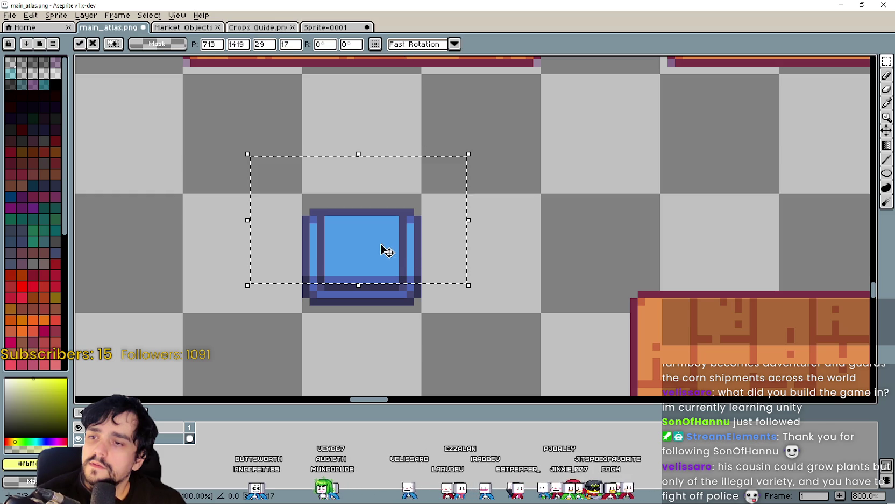
pyautogui.hotkey('ctrl', 'd')
# Nudge the tile up to remove the doubled edge, then move it back onto the crate.
pyautogui.moveTo(287, 193)
pyautogui.mouseDown()
pyautogui.moveTo(425, 215)
pyautogui.moveTo(446, 278)
pyautogui.mouseUp()
pyautogui.press('Up')
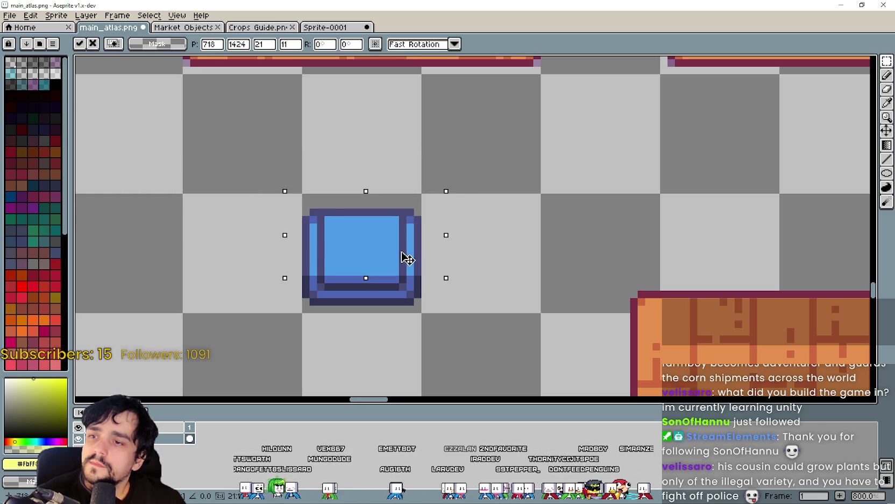
pyautogui.hotkey('ctrl', 'd')
pyautogui.scroll(-2, 416, 307)
pyautogui.moveTo(339, 312)
pyautogui.mouseDown()
pyautogui.moveTo(381, 272)
pyautogui.moveTo(464, 239)
pyautogui.mouseUp()
pyautogui.moveTo(400, 282)
pyautogui.mouseDown()
pyautogui.moveTo(423, 144)
pyautogui.moveTo(394, 130)
pyautogui.moveTo(452, 248)
pyautogui.moveTo(436, 260)
pyautogui.moveTo(435, 242)
pyautogui.mouseUp()
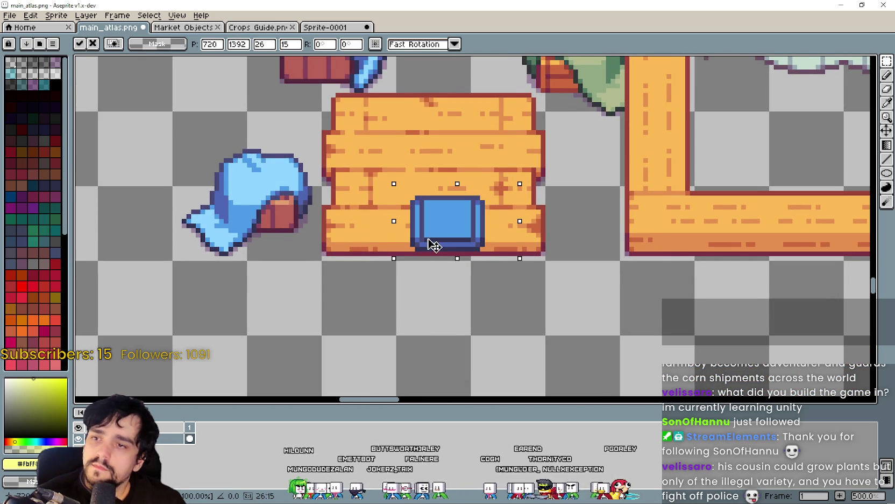
pyautogui.press('Left')
pyautogui.press('Left')
pyautogui.press('Left')
pyautogui.press('Down')
pyautogui.scroll(4, 435, 244)
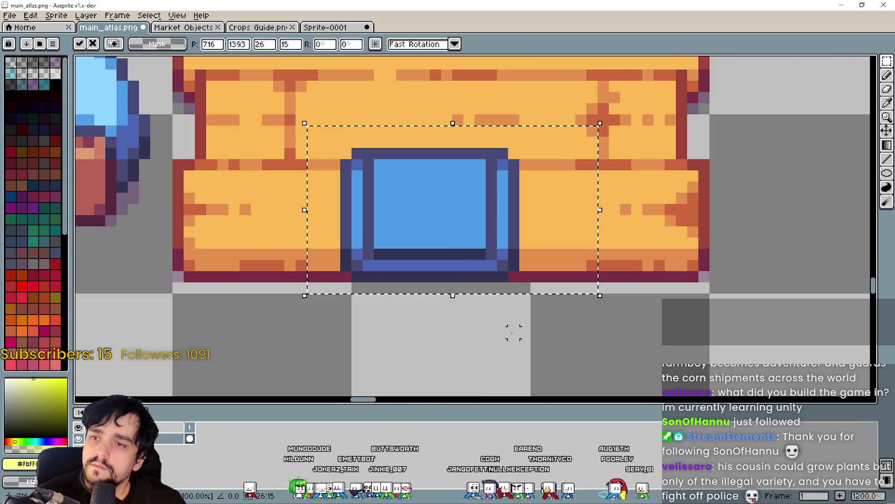
pyautogui.scroll(-4, 513, 344)
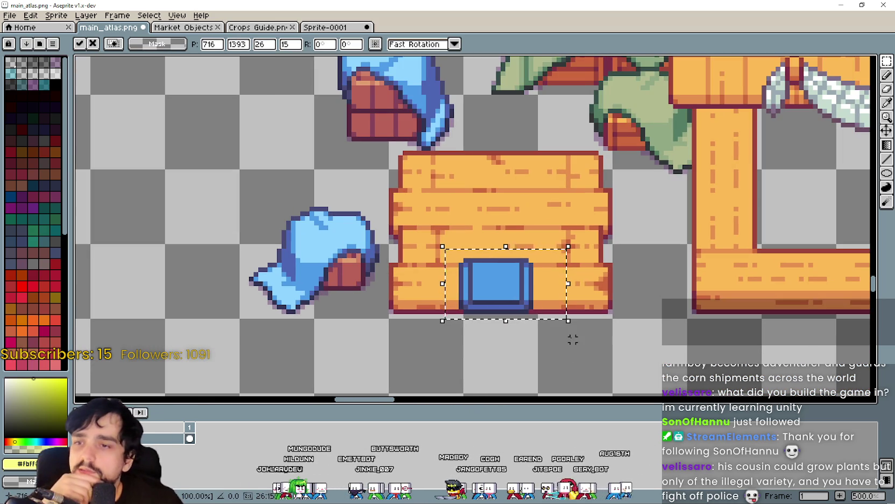
pyautogui.scroll(-2, 573, 339)
# Drag the blue box out of the house onto the empty canvas below and deselect.
pyautogui.moveTo(631, 326)
pyautogui.mouseDown()
pyautogui.moveTo(492, 169)
pyautogui.moveTo(488, 181)
pyautogui.moveTo(543, 261)
pyautogui.mouseUp()
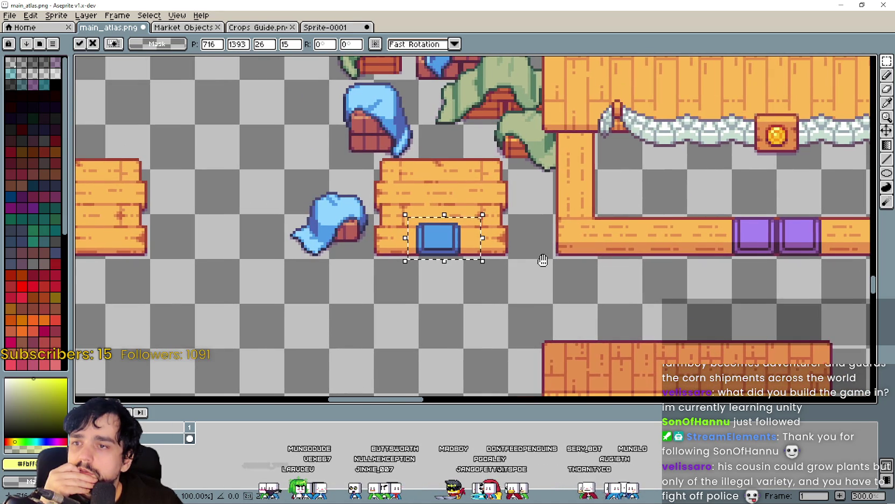
pyautogui.scroll(-1, 541, 262)
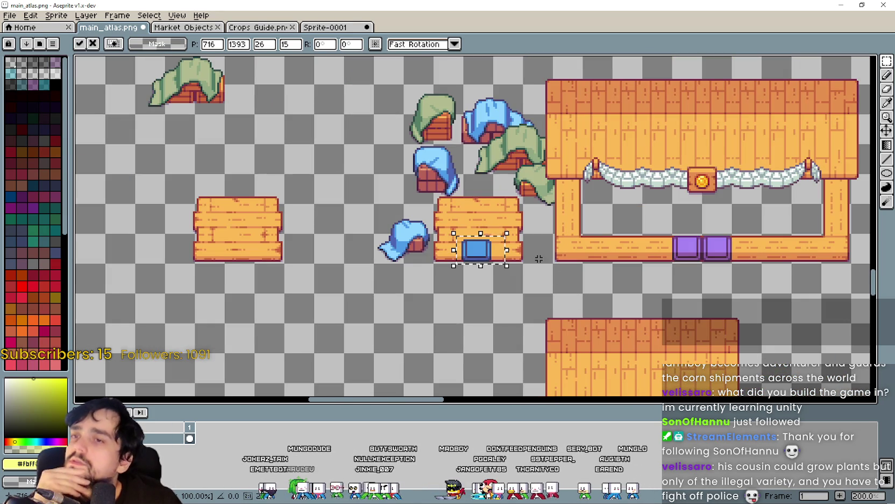
pyautogui.scroll(2, 539, 259)
pyautogui.scroll(-2, 533, 252)
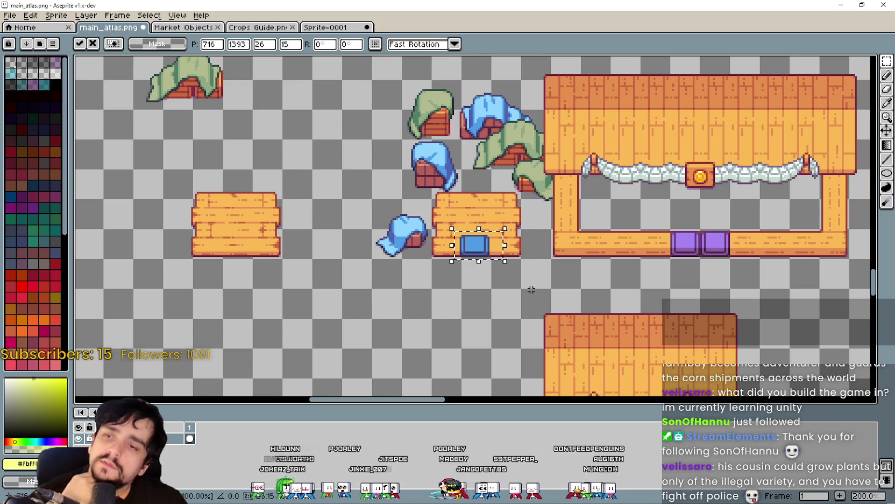
pyautogui.scroll(2, 531, 289)
pyautogui.scroll(-1, 409, 277)
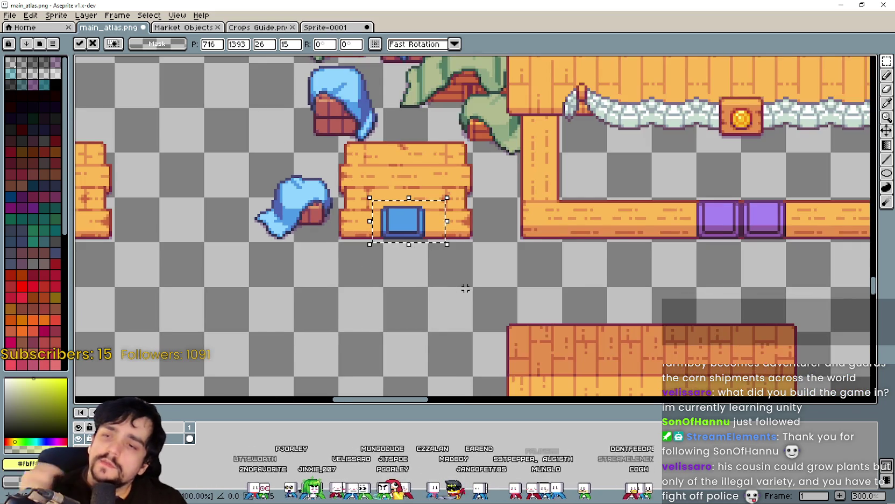
pyautogui.scroll(2, 509, 280)
pyautogui.scroll(2, 425, 240)
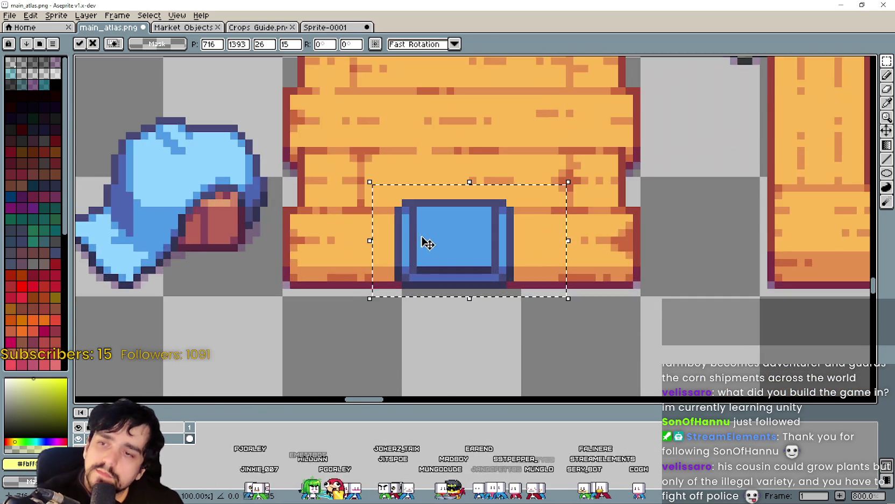
pyautogui.scroll(-4, 464, 250)
pyautogui.moveTo(466, 249); pyautogui.dragTo(470, 337)
pyautogui.click(490, 296)
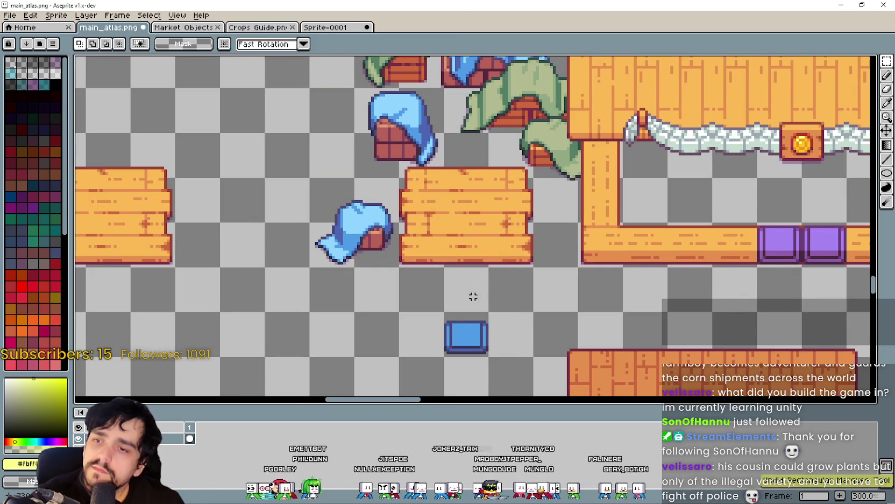
# Select the loose blue box below the crate and delete it.
pyautogui.moveTo(470, 290); pyautogui.dragTo(496, 245)
pyautogui.moveTo(453, 263)
pyautogui.mouseDown()
pyautogui.moveTo(500, 280)
pyautogui.moveTo(563, 335)
pyautogui.mouseUp()
pyautogui.press('Delete')
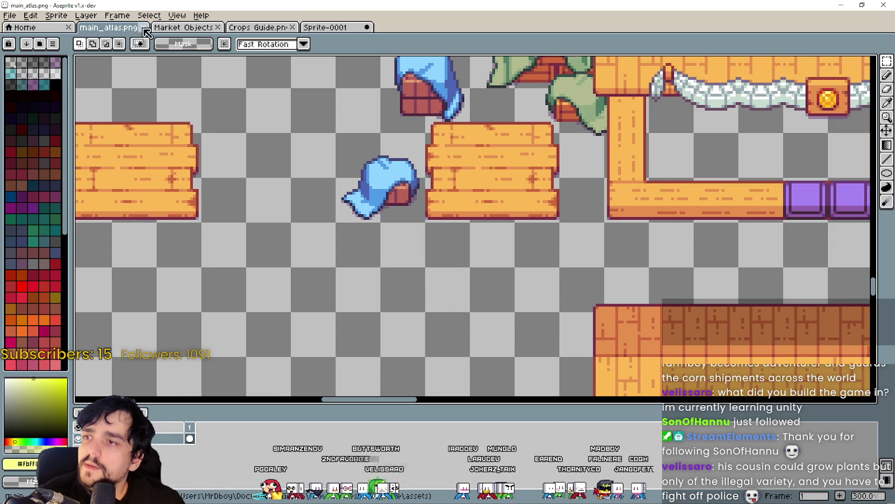
pyautogui.moveTo(362, 262); pyautogui.dragTo(376, 220)
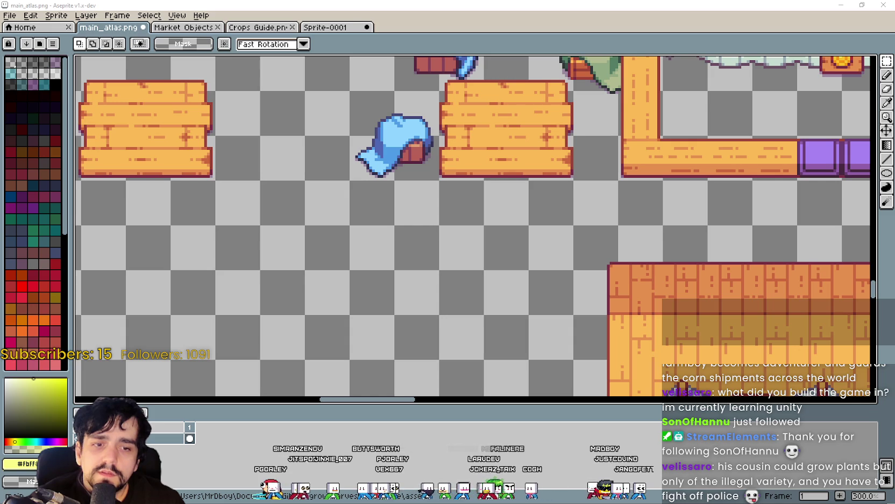
pyautogui.hotkey('alt', 'Tab')
# Open the creator's asset list on itch.io and go to the Solaria Marketplace Tileset page.
pyautogui.scroll(1, 579, 296)
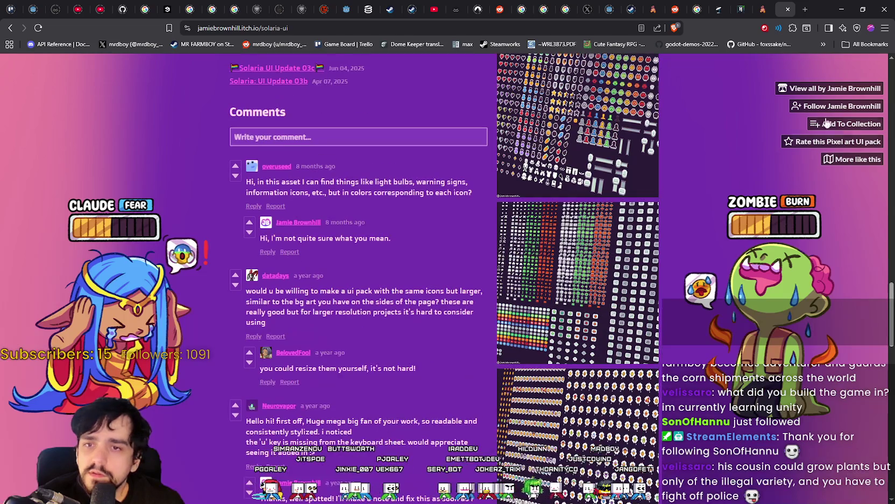
pyautogui.click(842, 90)
pyautogui.scroll(-10, 435, 359)
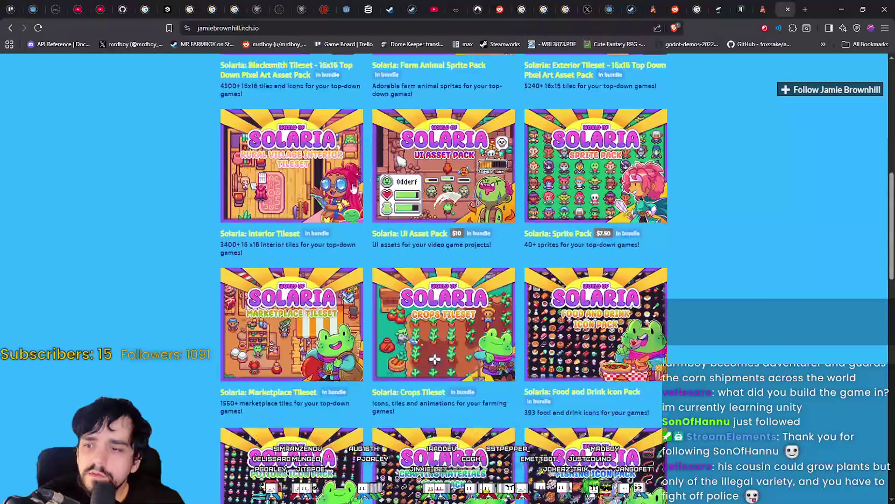
pyautogui.scroll(-1, 333, 340)
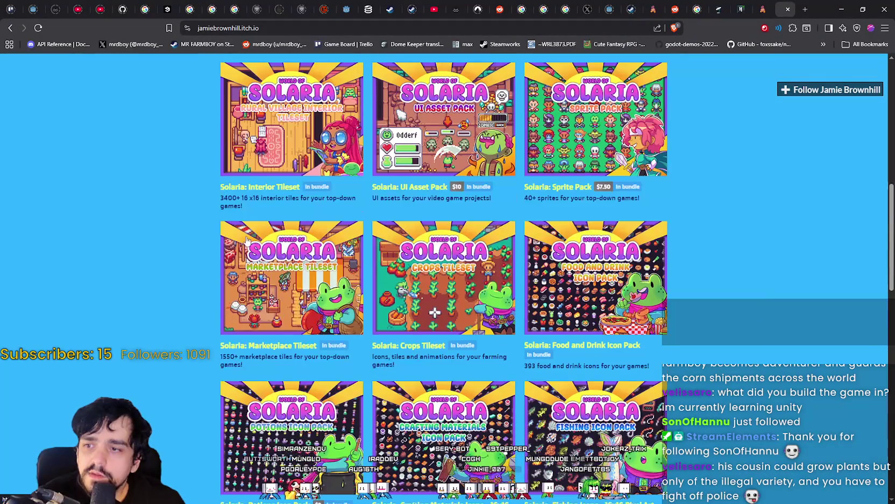
pyautogui.click(316, 276)
pyautogui.scroll(-8, 536, 347)
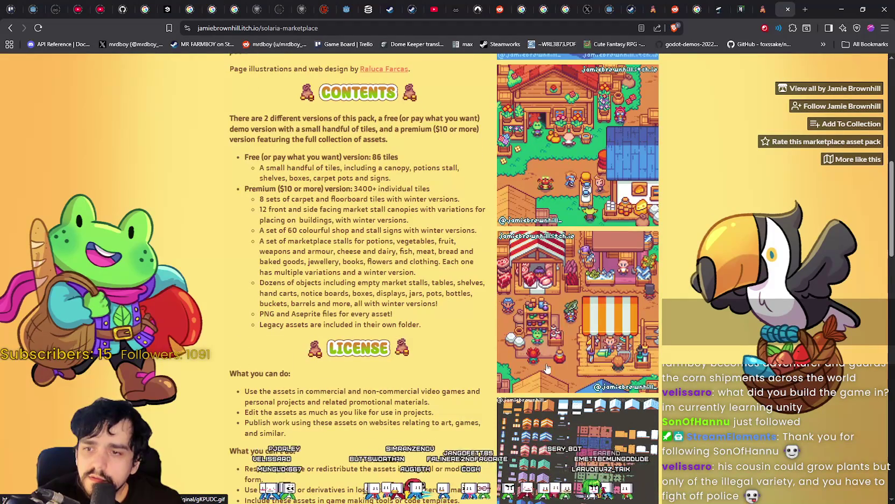
pyautogui.scroll(-2, 565, 326)
pyautogui.scroll(-2, 546, 355)
pyautogui.scroll(4, 546, 355)
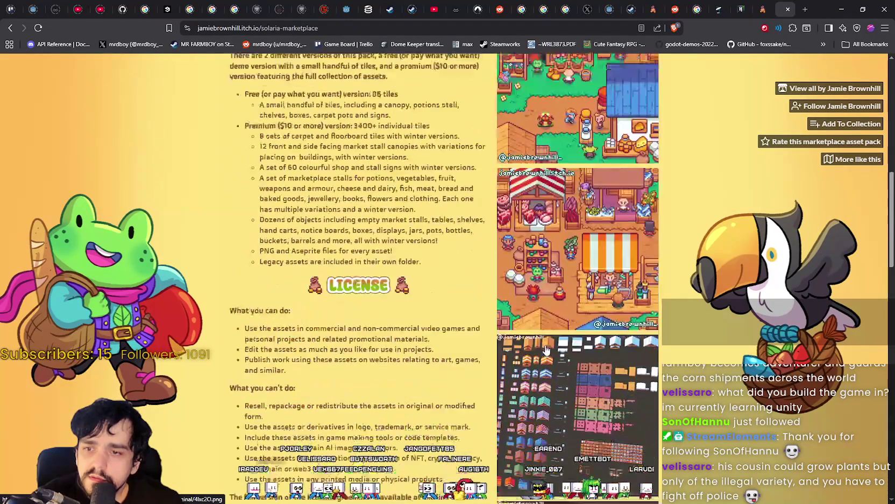
# View the enlarged market-stall and farm-house screenshots, then minimize the browser.
pyautogui.click(546, 355)
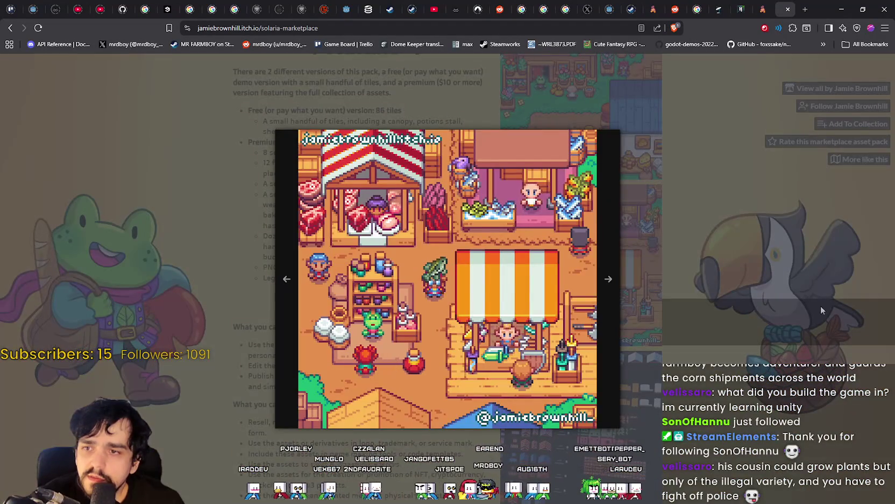
pyautogui.click(824, 304)
pyautogui.scroll(1, 823, 304)
pyautogui.click(546, 354)
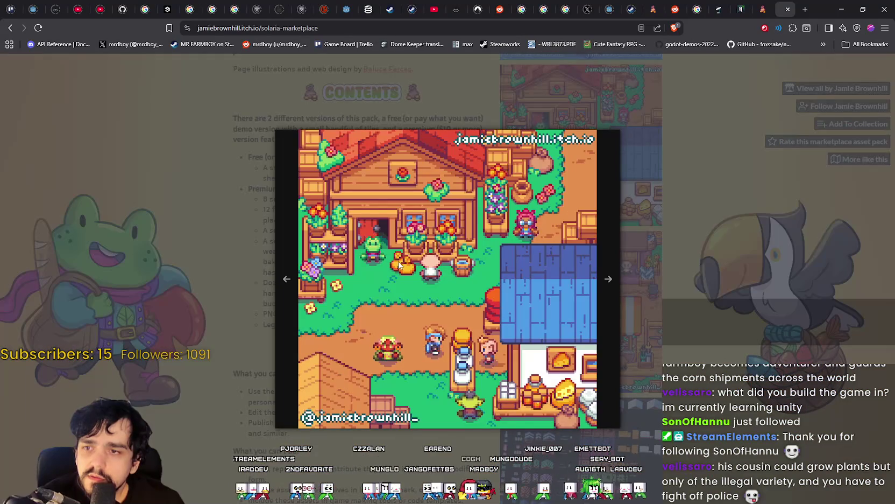
pyautogui.click(645, 456)
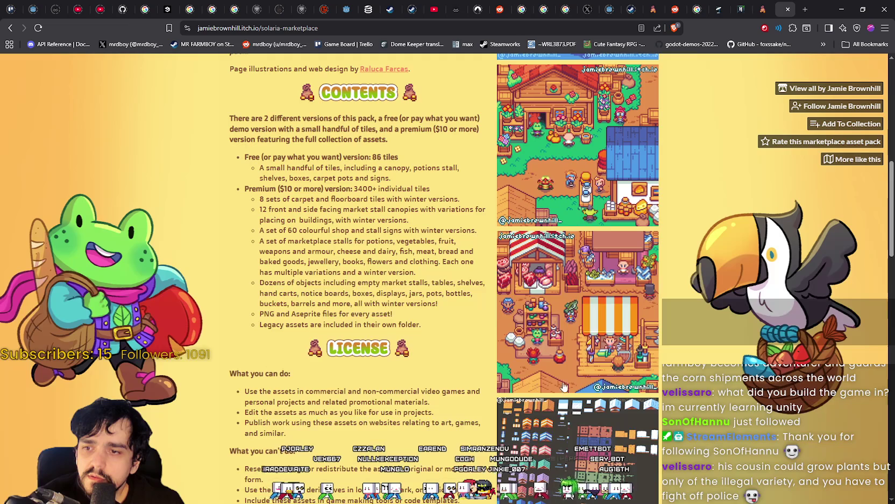
pyautogui.click(547, 355)
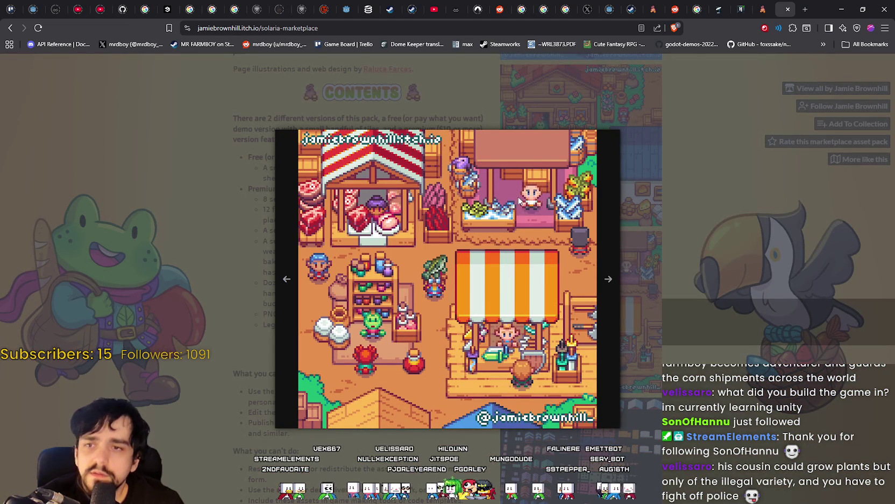
pyautogui.click(820, 75)
pyautogui.click(841, 9)
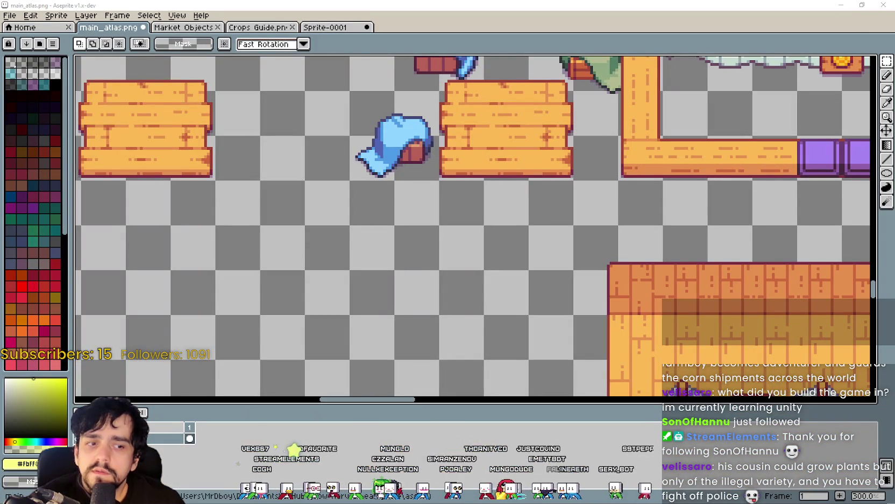
# Bring up the Market Floors.aseprite window and choose rectangular selection.
pyautogui.hotkey('alt', 'Tab')
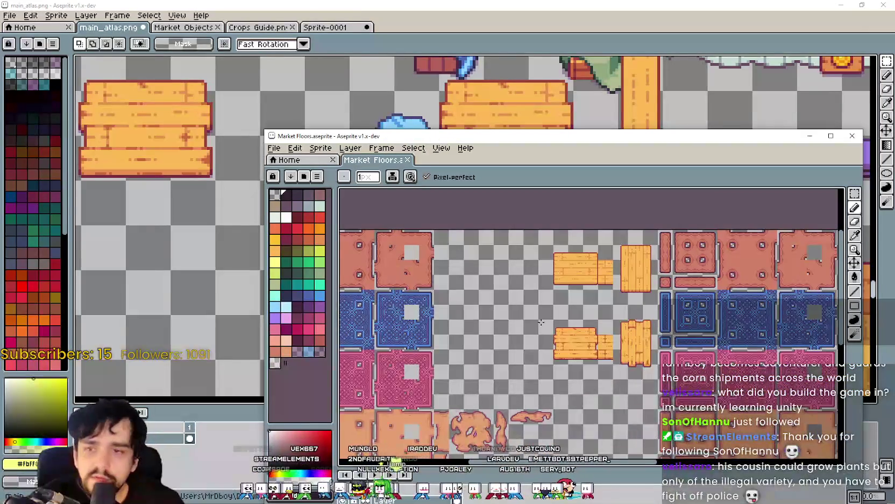
pyautogui.scroll(3, 569, 310)
pyautogui.scroll(-3, 569, 310)
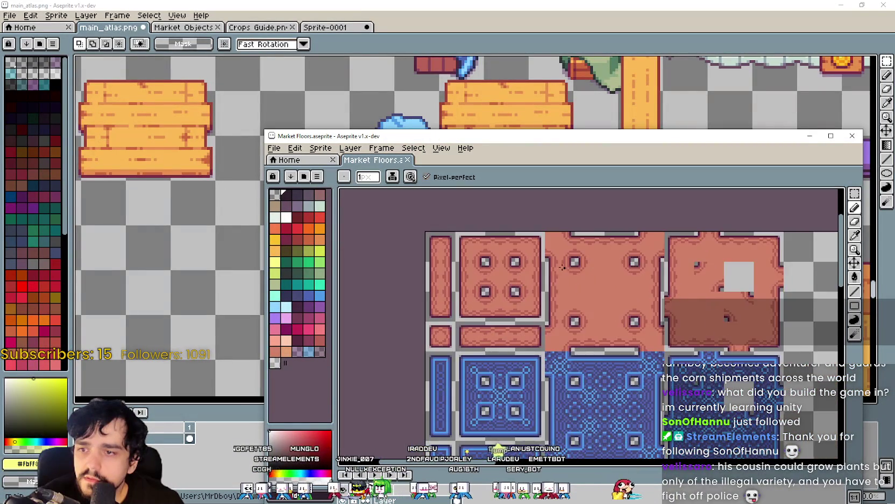
pyautogui.scroll(3, 479, 294)
pyautogui.scroll(-2, 570, 256)
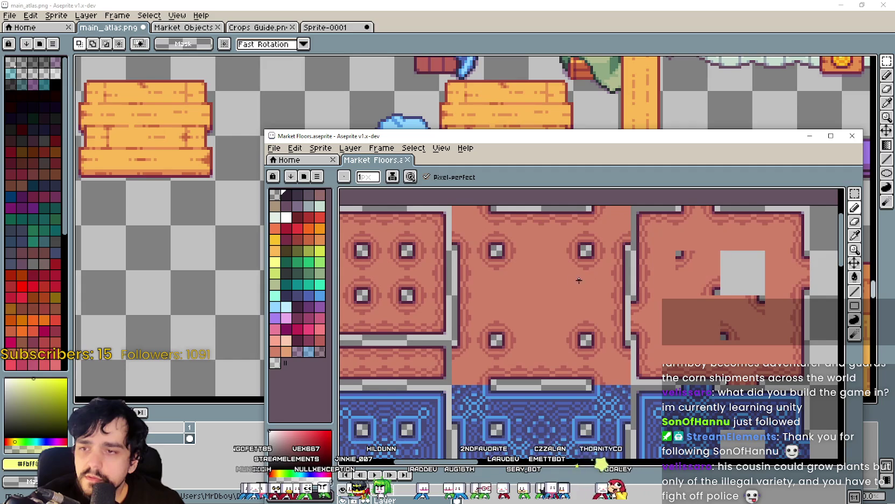
pyautogui.scroll(2, 536, 275)
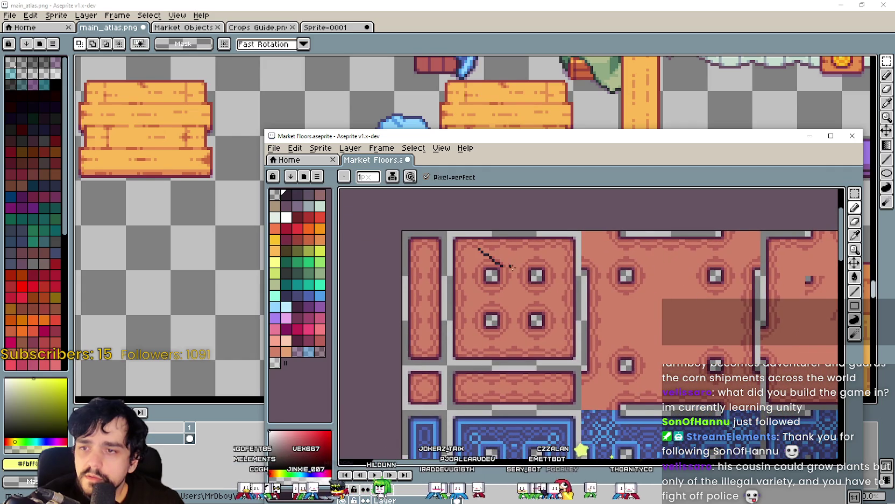
pyautogui.click(854, 194)
pyautogui.scroll(-2, 547, 279)
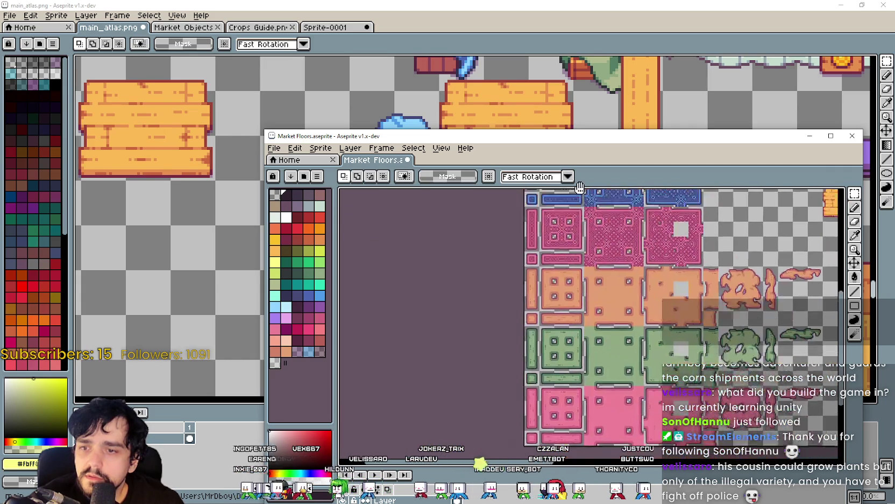
pyautogui.scroll(2, 547, 279)
# Recheck the enlarged market screenshot in the browser, then minimize it.
pyautogui.hotkey('alt', 'Tab')
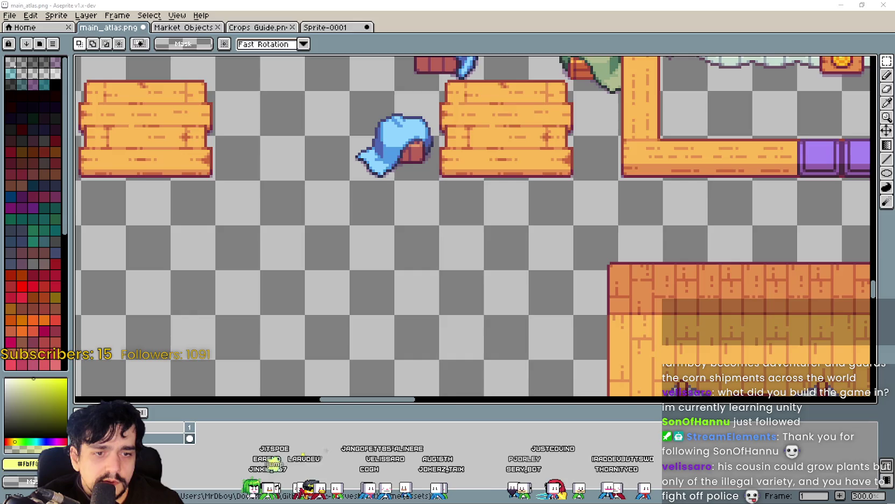
pyautogui.hotkey('alt', 'Tab')
pyautogui.click(451, 321)
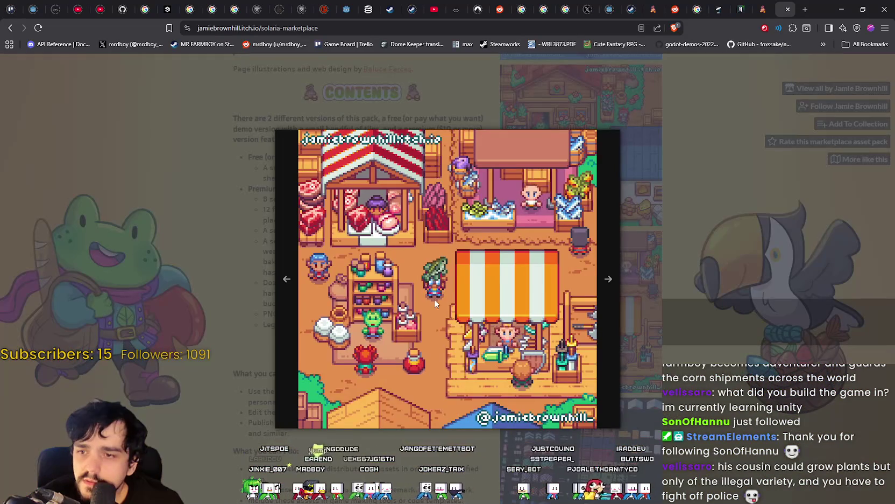
pyautogui.click(844, 8)
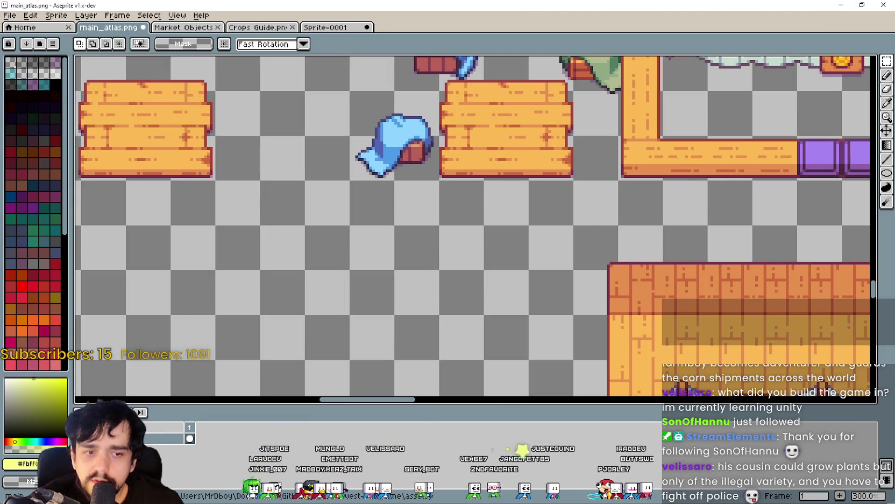
# Show the orange and green floor rows and select the orange four-stud floor tile.
pyautogui.hotkey('alt', 'Tab')
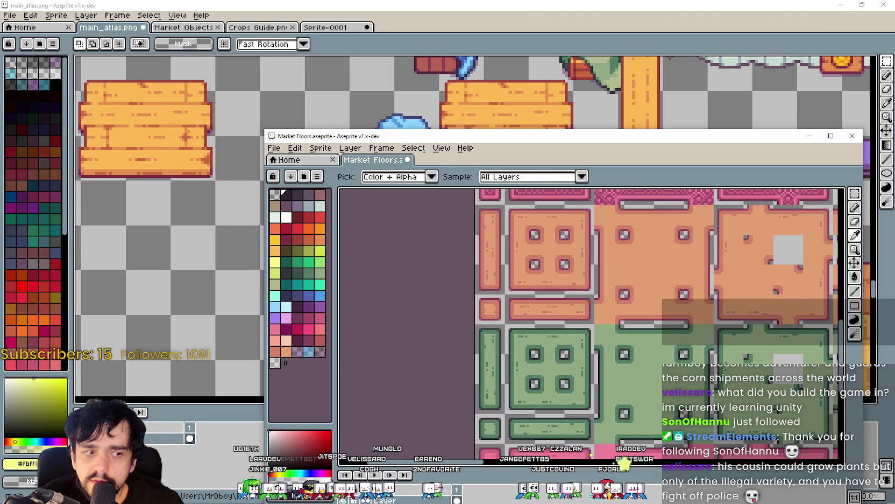
pyautogui.scroll(5, 557, 278)
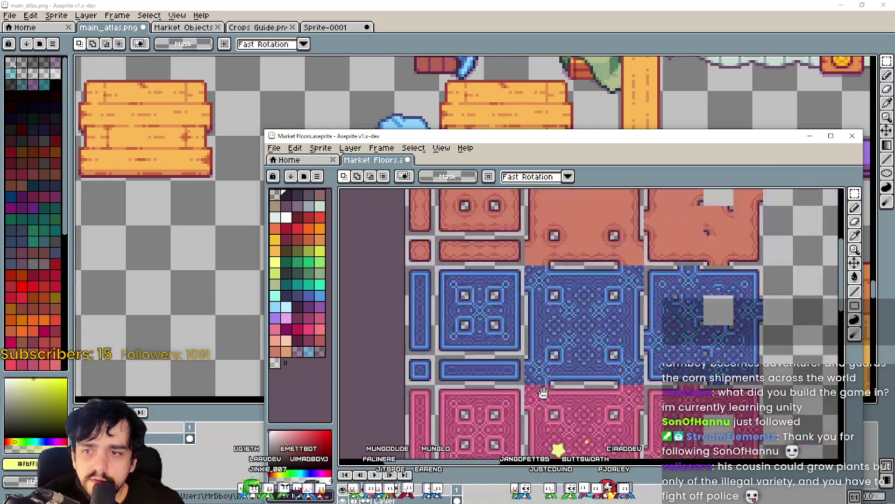
pyautogui.scroll(2, 477, 275)
pyautogui.scroll(-5, 476, 275)
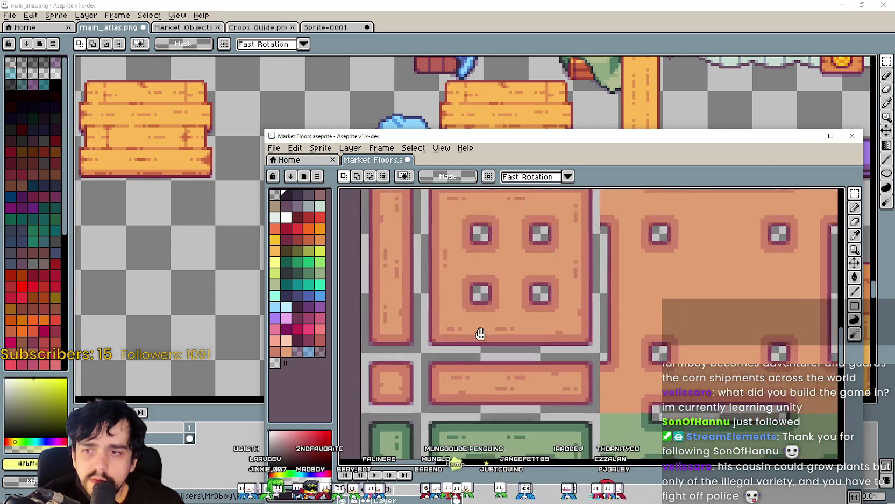
pyautogui.moveTo(532, 418); pyautogui.dragTo(539, 203)
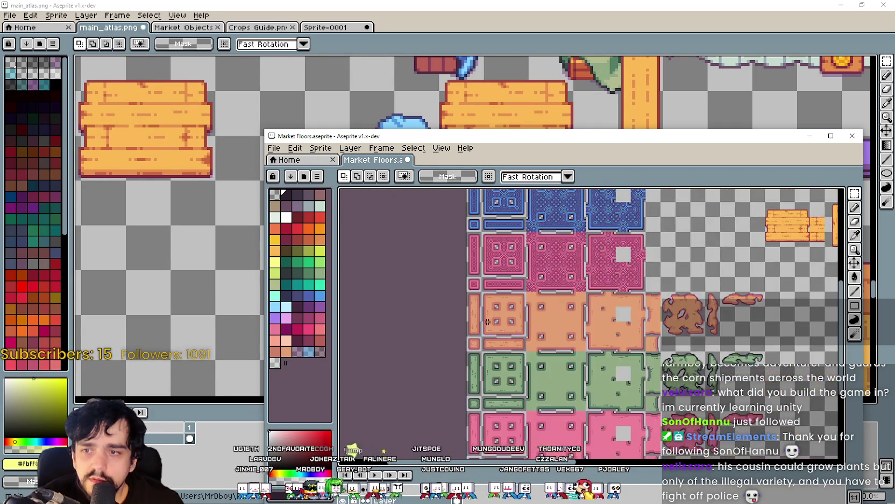
pyautogui.scroll(3, 494, 349)
pyautogui.moveTo(494, 346)
pyautogui.mouseDown()
pyautogui.moveTo(584, 257)
pyautogui.moveTo(590, 262)
pyautogui.mouseUp()
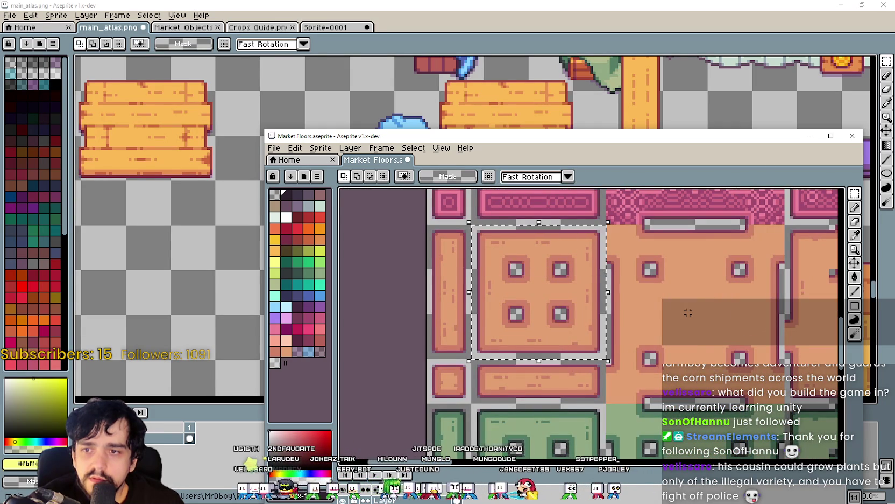
# Paste the orange floor tile into main_atlas and delete its four holes to leave a frame.
pyautogui.click(544, 48)
pyautogui.scroll(2, 455, 210)
pyautogui.hotkey('ctrl', 'v')
pyautogui.moveTo(476, 236); pyautogui.dragTo(455, 295)
pyautogui.click(653, 310)
pyautogui.scroll(-1, 618, 294)
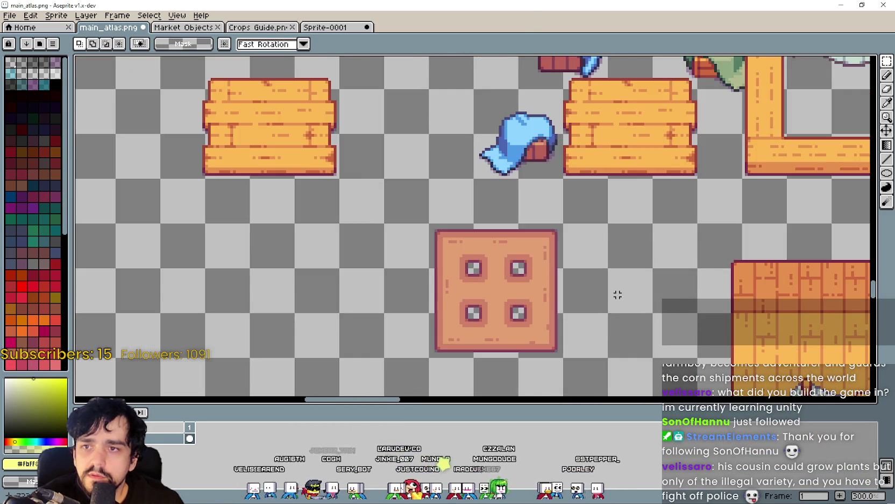
pyautogui.scroll(1, 456, 322)
pyautogui.moveTo(458, 226); pyautogui.dragTo(569, 333)
pyautogui.press('Delete')
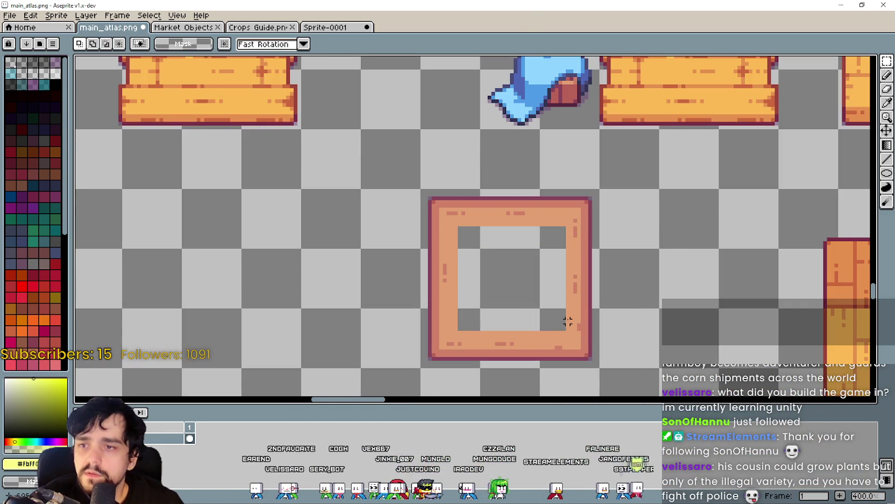
# In Market Floors, select and copy the large orange rug blob.
pyautogui.hotkey('alt', 'Tab')
pyautogui.moveTo(648, 267); pyautogui.dragTo(698, 316)
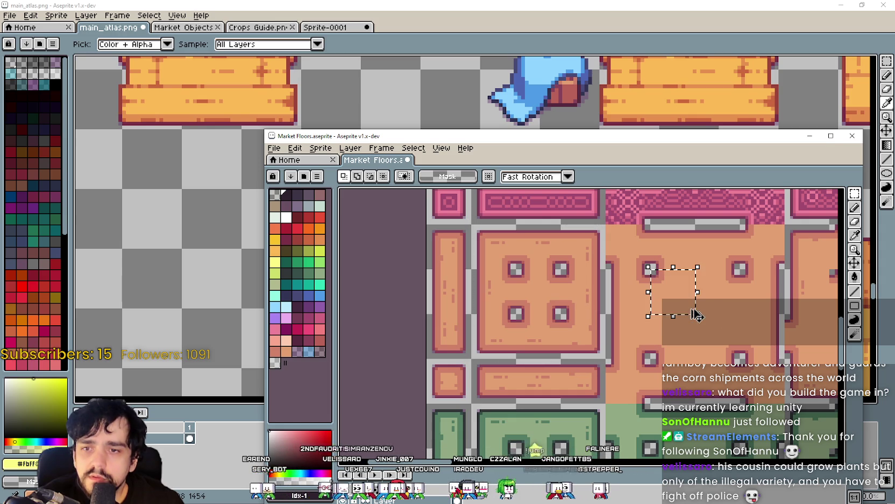
pyautogui.scroll(-2, 608, 310)
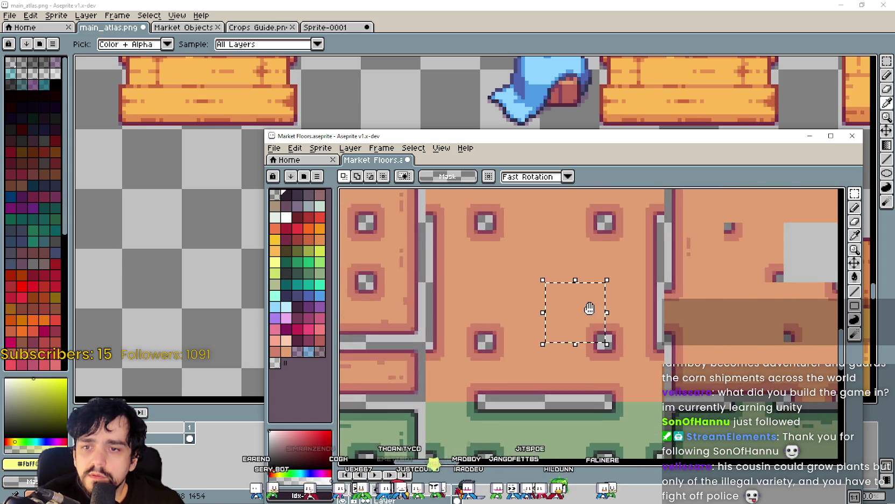
pyautogui.scroll(1, 686, 341)
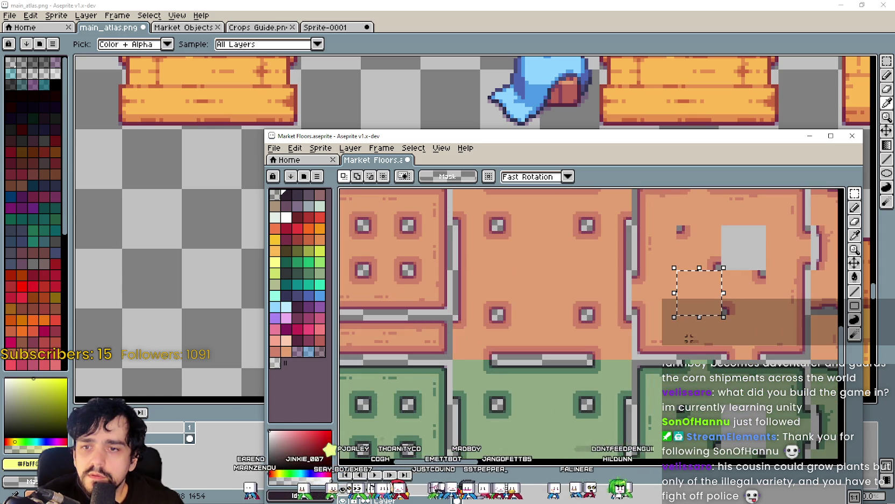
pyautogui.scroll(-1, 744, 341)
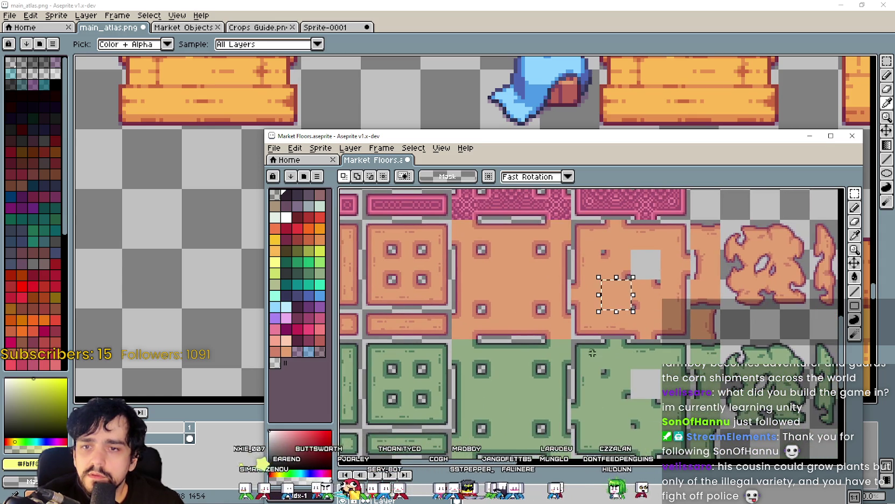
pyautogui.press('m')
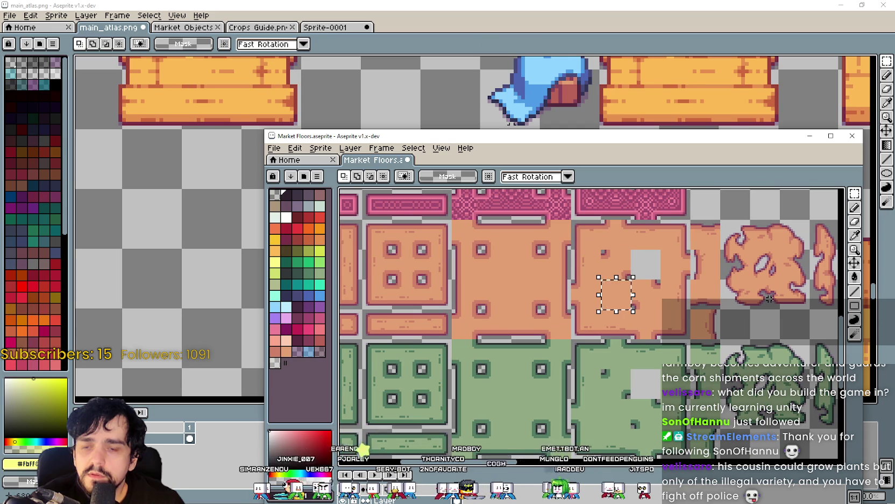
pyautogui.moveTo(771, 247); pyautogui.dragTo(645, 318)
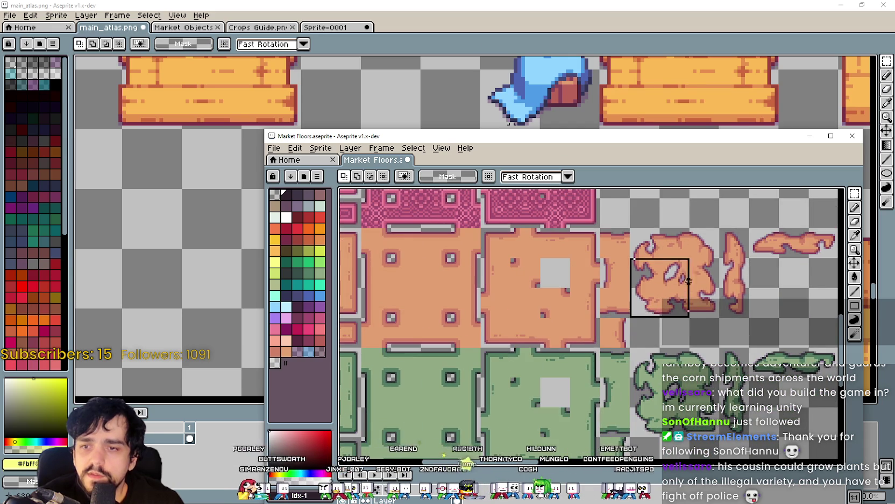
pyautogui.hotkey('ctrl', 'c')
# Paste the rug blob into main_atlas and drag it below the right wooden crate.
pyautogui.hotkey('alt', 'Tab')
pyautogui.hotkey('ctrl', 'v')
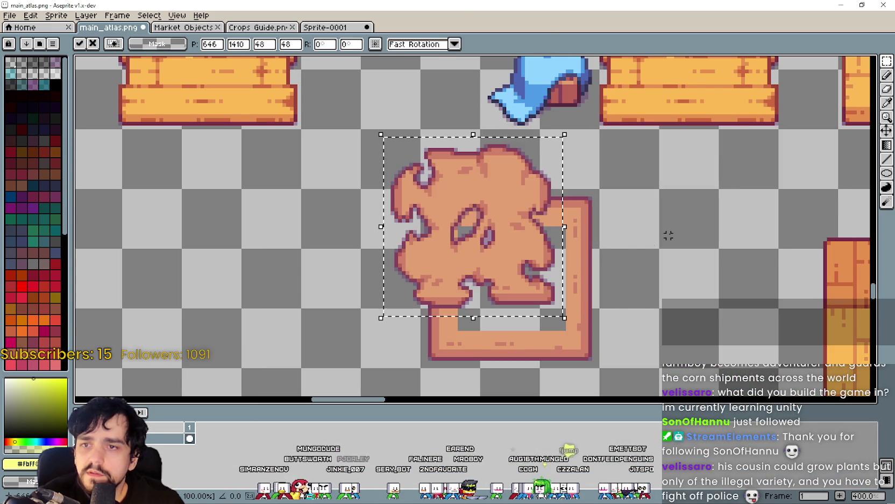
pyautogui.scroll(-1, 683, 221)
pyautogui.moveTo(497, 293)
pyautogui.mouseDown()
pyautogui.moveTo(617, 243)
pyautogui.moveTo(640, 128)
pyautogui.moveTo(640, 163)
pyautogui.mouseUp()
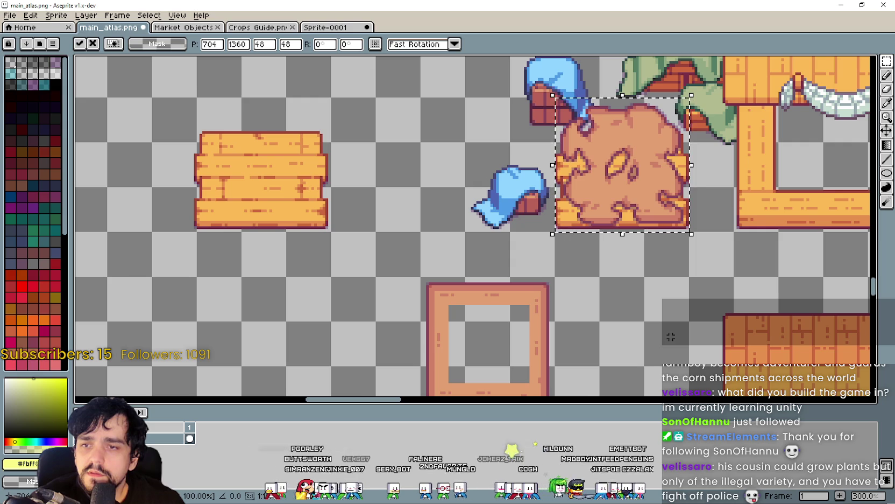
pyautogui.scroll(-2, 646, 296)
pyautogui.moveTo(565, 88)
pyautogui.mouseDown()
pyautogui.moveTo(584, 340)
pyautogui.moveTo(581, 293)
pyautogui.mouseUp()
# Copy the horizontal orange rug scrap from Market Floors and place it in main_atlas.
pyautogui.hotkey('alt', 'Tab')
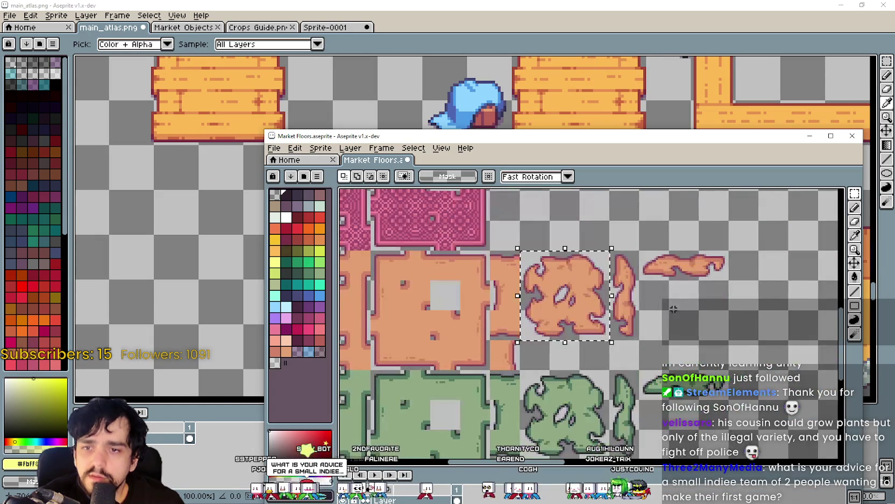
pyautogui.moveTo(637, 248)
pyautogui.mouseDown()
pyautogui.moveTo(759, 281)
pyautogui.moveTo(730, 282)
pyautogui.mouseUp()
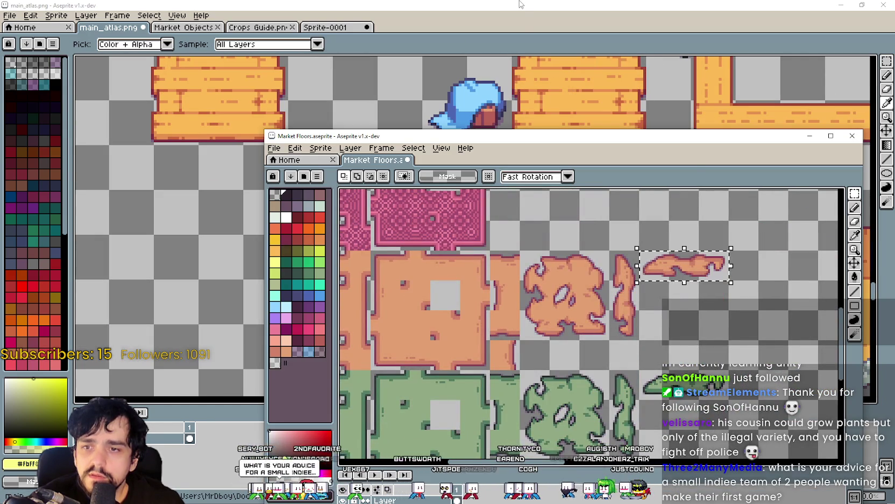
pyautogui.hotkey('alt', 'Tab')
pyautogui.hotkey('ctrl', 'v')
pyautogui.moveTo(543, 230); pyautogui.dragTo(376, 221)
pyautogui.click(448, 299)
pyautogui.moveTo(444, 243); pyautogui.dragTo(406, 354)
pyautogui.moveTo(357, 322)
pyautogui.mouseDown()
pyautogui.moveTo(617, 209)
pyautogui.moveTo(350, 339)
pyautogui.moveTo(306, 346)
pyautogui.mouseUp()
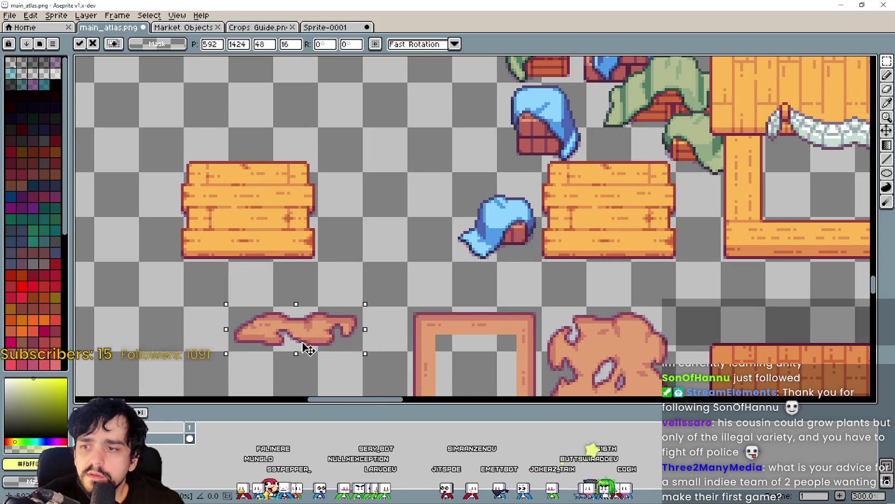
pyautogui.hscroll(-5, 320, 340)
pyautogui.scroll(-2, 320, 340)
pyautogui.scroll(2, 350, 350)
pyautogui.press('Return')
# Delete the horizontal scrap's middle section and join its left and right pieces.
pyautogui.moveTo(394, 211); pyautogui.dragTo(467, 285)
pyautogui.press('Delete')
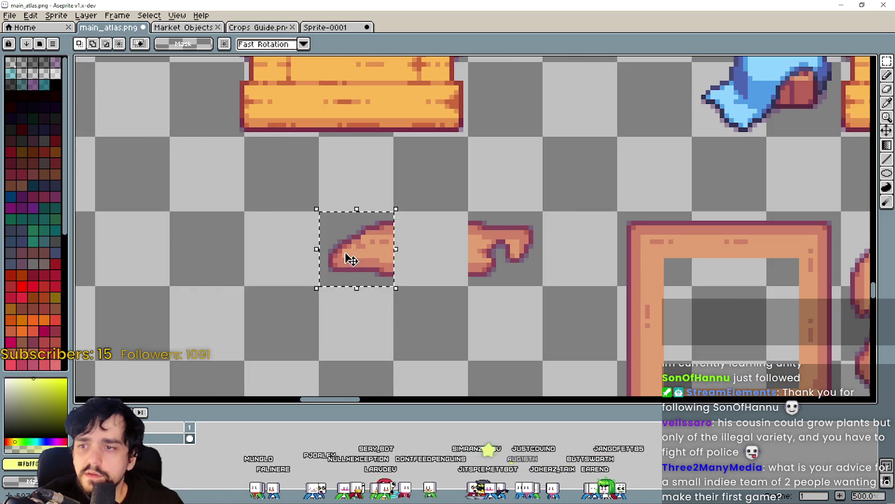
pyautogui.moveTo(350, 261); pyautogui.dragTo(423, 261)
pyautogui.click(505, 314)
pyautogui.scroll(-2, 472, 282)
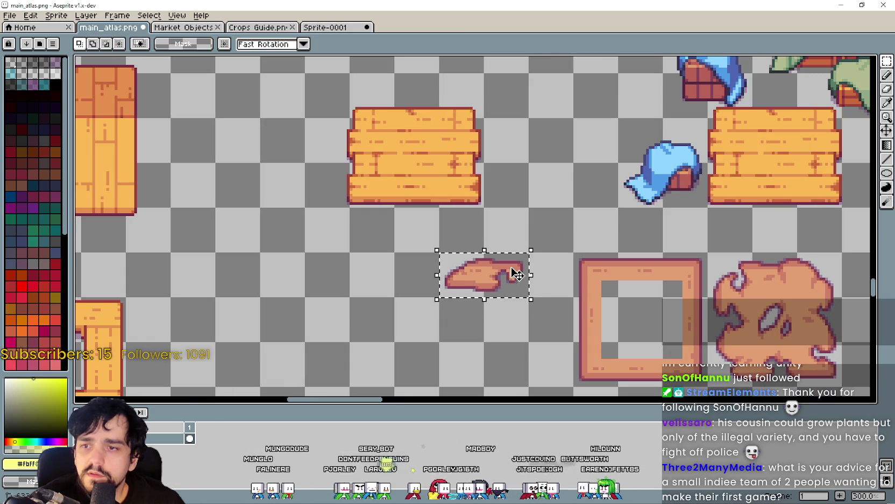
pyautogui.click(514, 268)
pyautogui.hscroll(5, 528, 258)
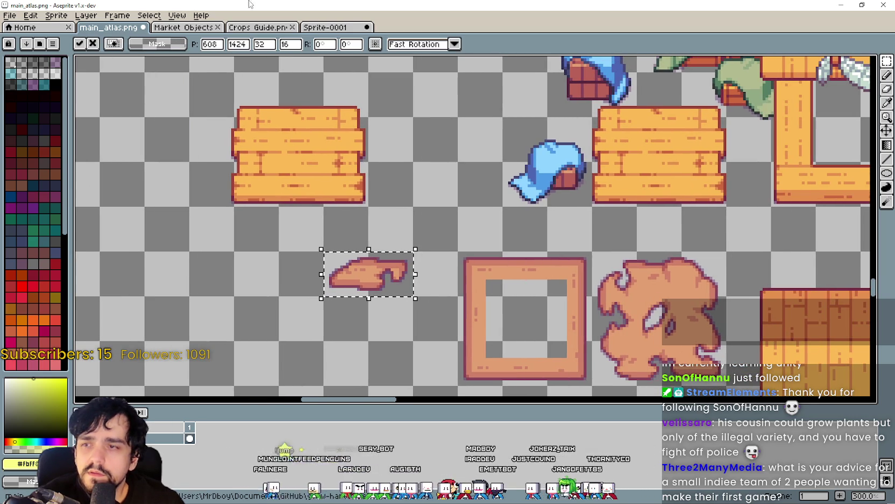
# Paste the vertical rug scrap into the atlas, erase its middle, and rejoin the fragments.
pyautogui.hotkey('alt', 'Tab')
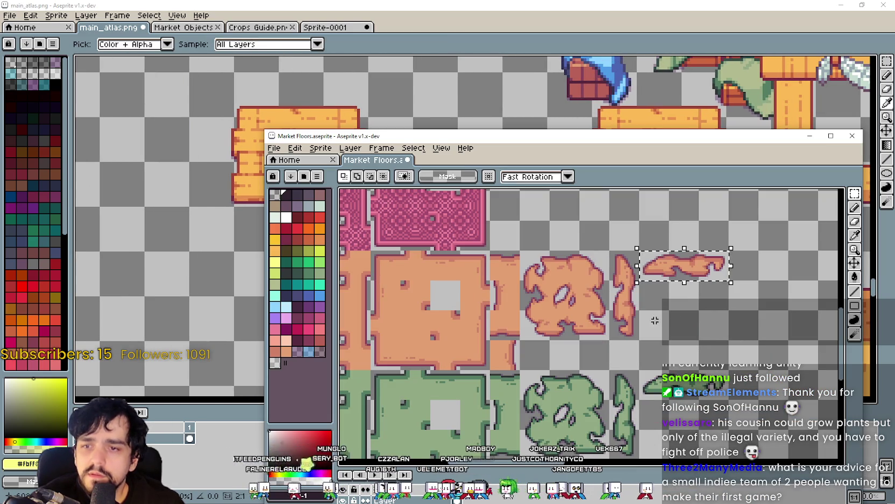
pyautogui.click(614, 305)
pyautogui.hotkey('ctrl', 'c')
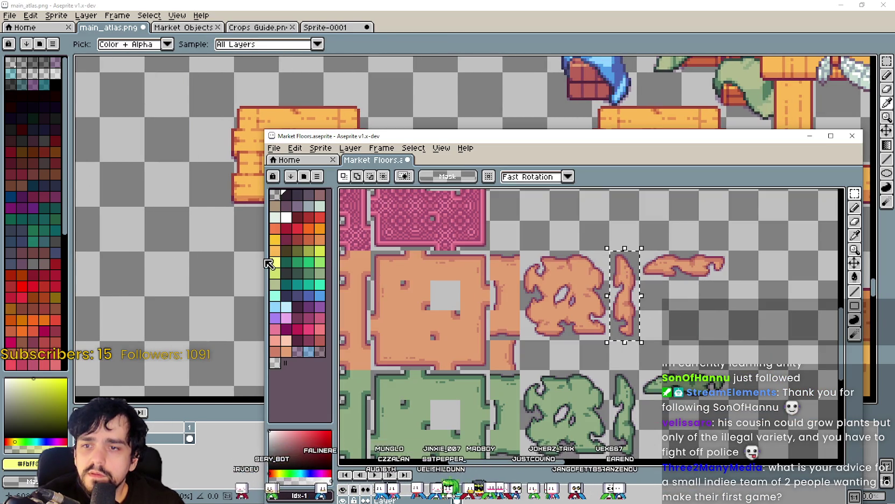
pyautogui.hotkey('alt', 'Tab')
pyautogui.hotkey('ctrl', 'v')
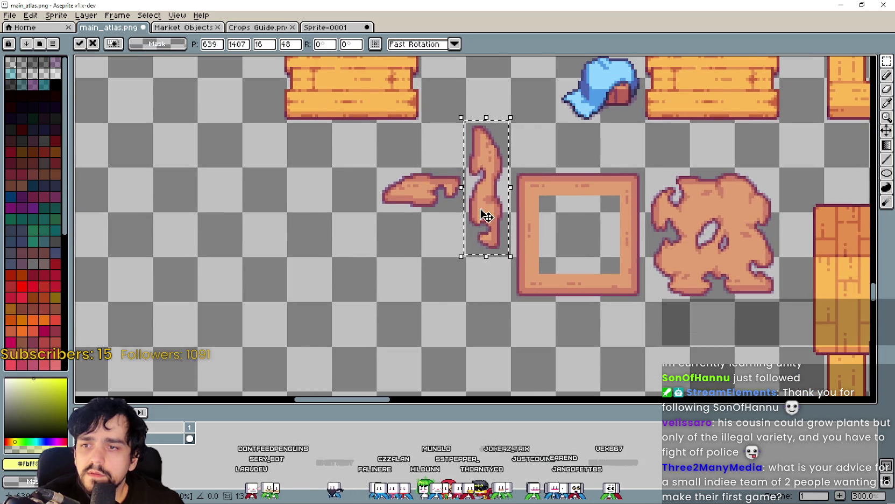
pyautogui.moveTo(479, 216); pyautogui.dragTo(290, 309)
pyautogui.click(398, 334)
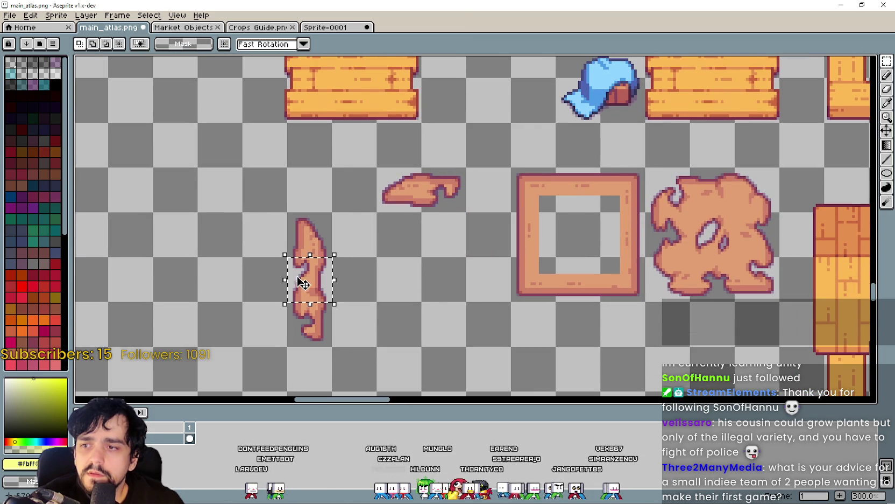
pyautogui.press('Delete')
pyautogui.moveTo(293, 298)
pyautogui.mouseDown()
pyautogui.moveTo(329, 342)
pyautogui.moveTo(311, 275)
pyautogui.mouseUp()
pyautogui.press('Return')
pyautogui.click(310, 279)
pyautogui.hscroll(2, 394, 294)
# Test mirrored copies of the shortened horizontal scrap on the crate, then undo them.
pyautogui.moveTo(344, 227); pyautogui.dragTo(413, 226)
pyautogui.hscroll(3, 430, 227)
pyautogui.hotkey('ctrl', 'c')
pyautogui.hotkey('ctrl', 'v')
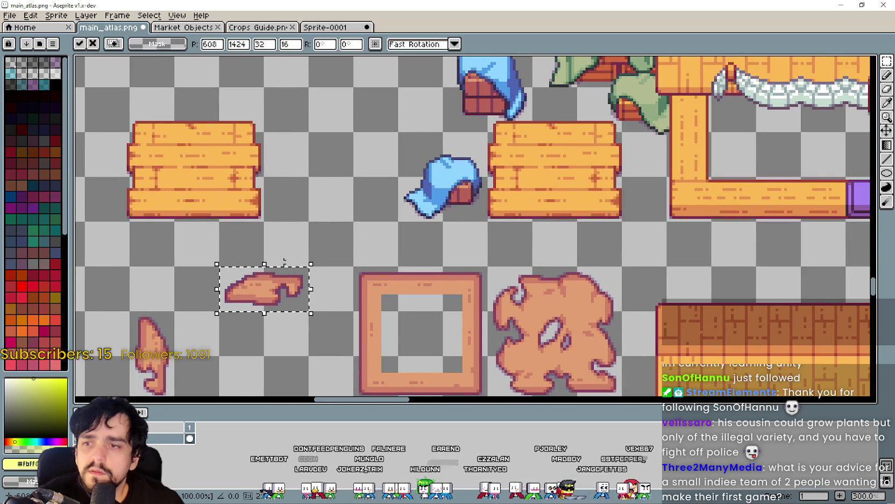
pyautogui.moveTo(288, 292); pyautogui.dragTo(555, 159)
pyautogui.hotkey('ctrl', 'v')
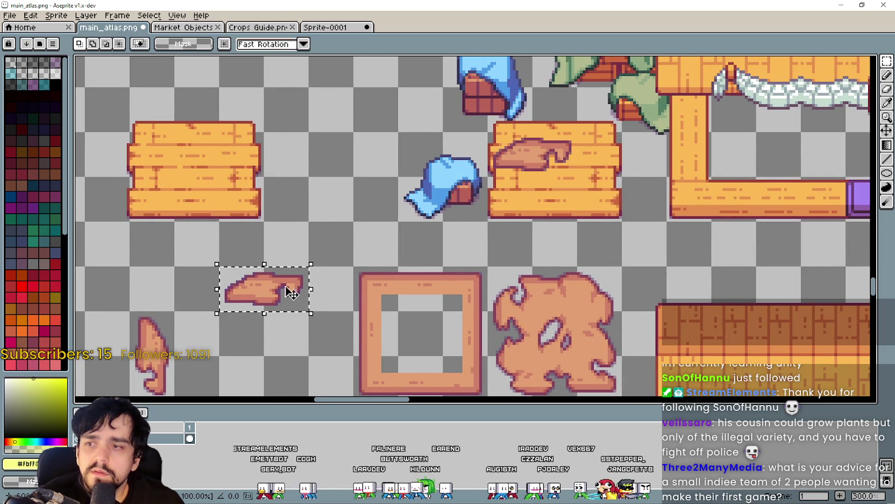
pyautogui.moveTo(290, 293); pyautogui.dragTo(594, 188)
pyautogui.hotkey('shift', 'h')
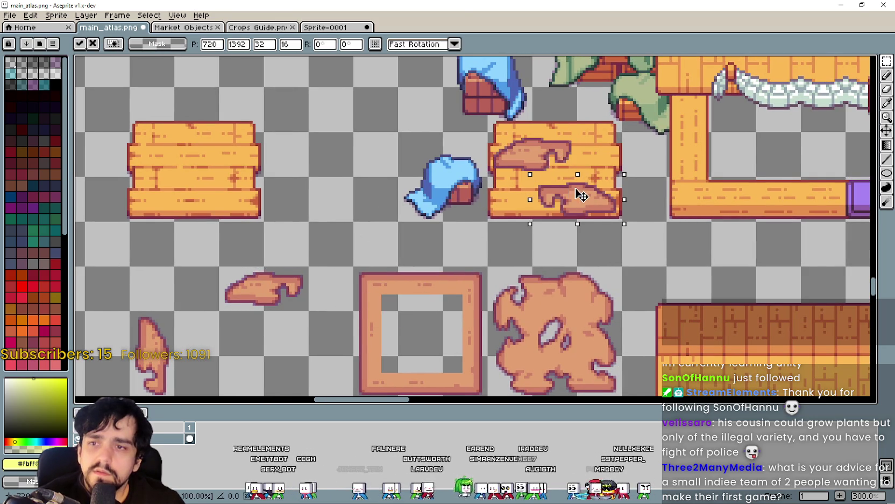
pyautogui.scroll(-3, 574, 233)
pyautogui.hscroll(-4, 574, 233)
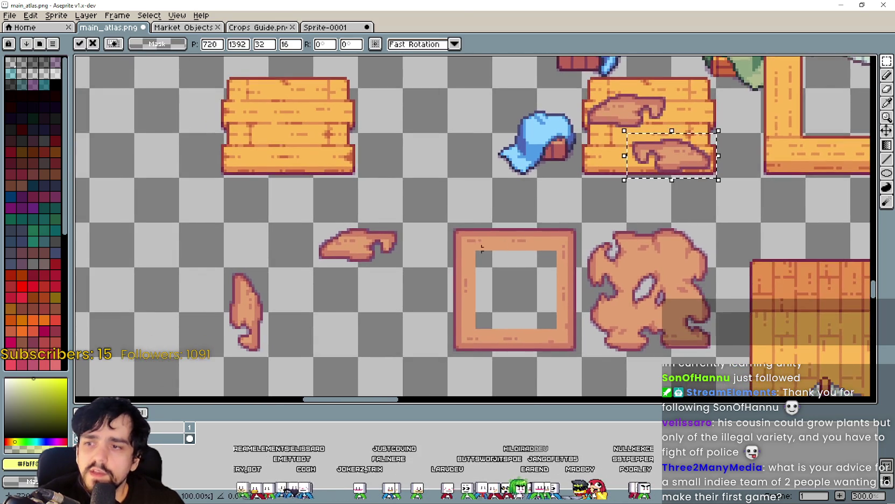
pyautogui.hotkey('ctrl', 'z')
pyautogui.hotkey('ctrl', 'z')
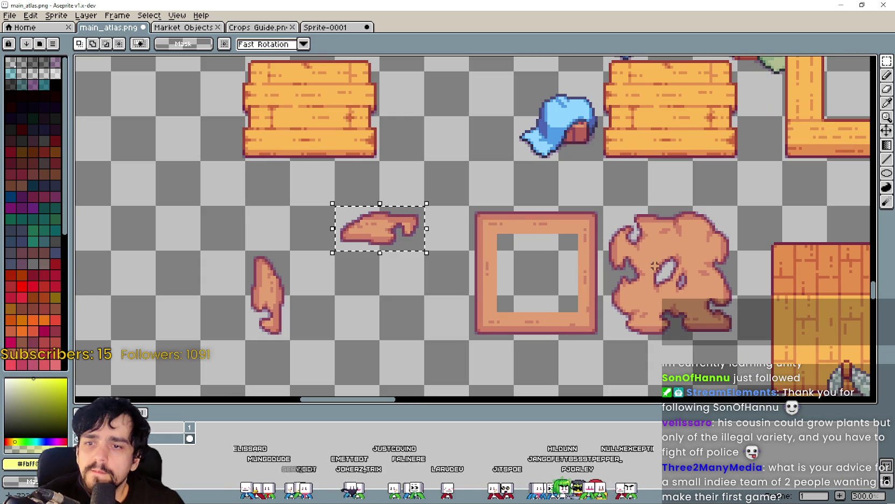
pyautogui.press('Delete')
# Delete the large rug blob's middle column and row, and rejoin its corner pieces.
pyautogui.scroll(1, 713, 305)
pyautogui.moveTo(533, 176)
pyautogui.mouseDown()
pyautogui.moveTo(541, 172)
pyautogui.moveTo(496, 171)
pyautogui.moveTo(517, 175)
pyautogui.moveTo(568, 301)
pyautogui.moveTo(562, 274)
pyautogui.mouseUp()
pyautogui.press('Delete')
pyautogui.moveTo(611, 232)
pyautogui.mouseDown()
pyautogui.moveTo(520, 232)
pyautogui.moveTo(492, 189)
pyautogui.moveTo(591, 184)
pyautogui.mouseUp()
pyautogui.press('Delete')
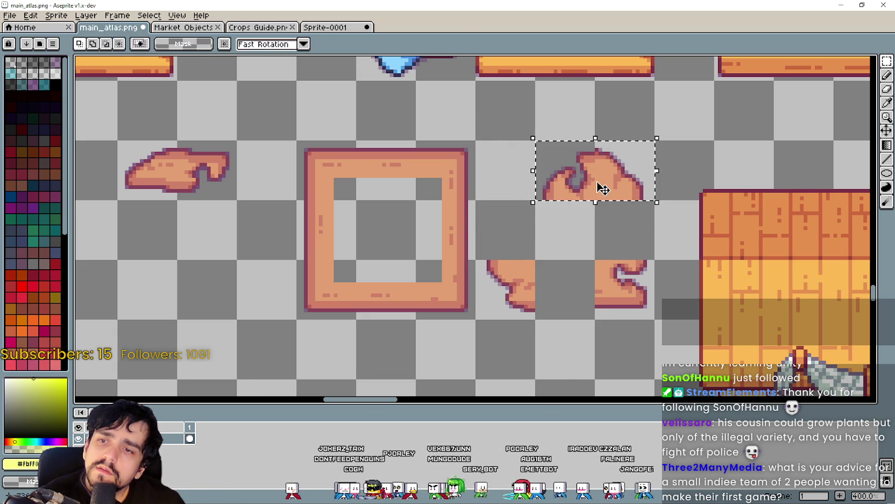
pyautogui.press('Right')
pyautogui.press('Left')
pyautogui.moveTo(559, 299)
pyautogui.mouseDown()
pyautogui.moveTo(458, 278)
pyautogui.moveTo(555, 228)
pyautogui.mouseUp()
pyautogui.moveTo(629, 272)
pyautogui.mouseDown()
pyautogui.moveTo(626, 284)
pyautogui.moveTo(624, 230)
pyautogui.mouseUp()
pyautogui.click(545, 266)
# Preview the compacted blob on the wooden plank, try moving pieces, then undo.
pyautogui.scroll(-1, 558, 239)
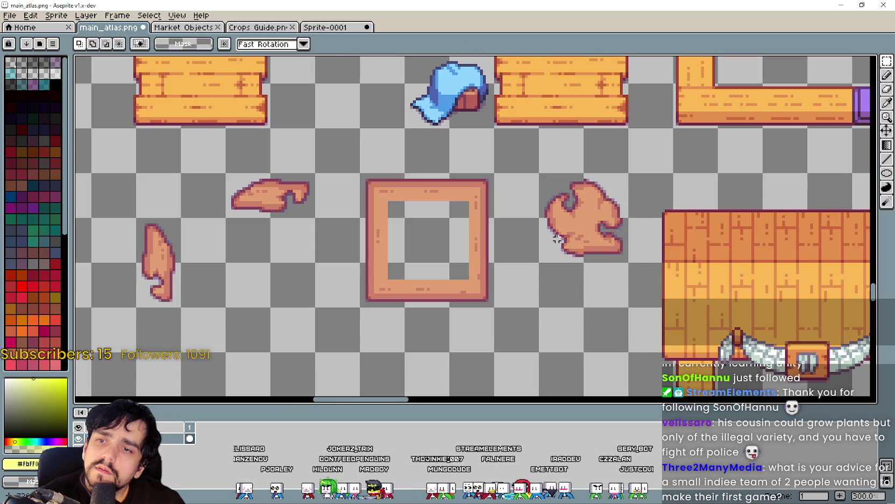
pyautogui.moveTo(570, 245)
pyautogui.mouseDown()
pyautogui.moveTo(588, 212)
pyautogui.moveTo(605, 286)
pyautogui.mouseUp()
pyautogui.moveTo(604, 286)
pyautogui.mouseDown()
pyautogui.moveTo(586, 156)
pyautogui.moveTo(614, 240)
pyautogui.mouseUp()
pyautogui.scroll(1, 586, 156)
pyautogui.scroll(-1, 574, 170)
pyautogui.click(611, 292)
pyautogui.moveTo(595, 297); pyautogui.dragTo(516, 337)
pyautogui.moveTo(563, 212)
pyautogui.mouseDown()
pyautogui.moveTo(610, 257)
pyautogui.moveTo(541, 234)
pyautogui.mouseUp()
pyautogui.hotkey('ctrl', 'z')
pyautogui.hotkey('ctrl', 'z')
pyautogui.hotkey('ctrl', 'z')
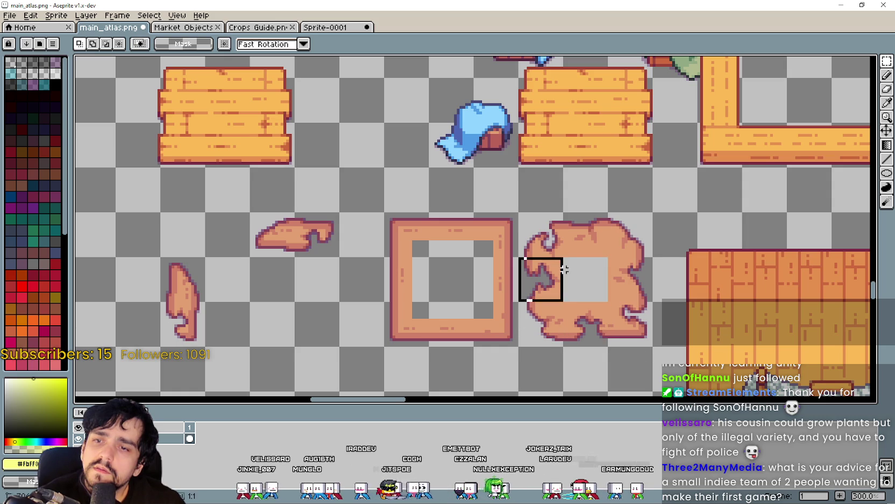
# Erase the blob's middle strip, rejoin the top part, and preview it on the crate.
pyautogui.press('Delete')
pyautogui.moveTo(520, 213)
pyautogui.mouseDown()
pyautogui.moveTo(607, 255)
pyautogui.moveTo(635, 294)
pyautogui.mouseUp()
pyautogui.hotkey('ctrl', 'd')
pyautogui.moveTo(517, 345); pyautogui.dragTo(655, 250)
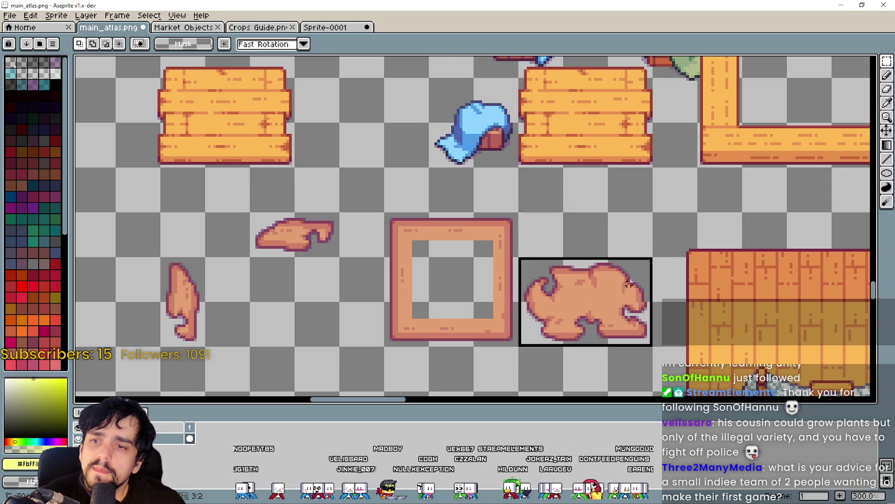
pyautogui.moveTo(580, 325)
pyautogui.mouseDown()
pyautogui.moveTo(585, 100)
pyautogui.moveTo(586, 114)
pyautogui.mouseUp()
pyautogui.scroll(1, 589, 108)
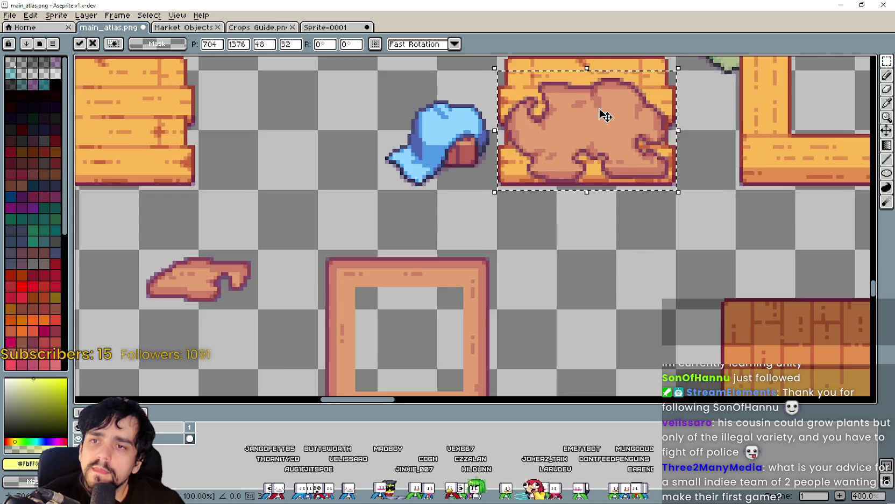
pyautogui.scroll(-2, 595, 305)
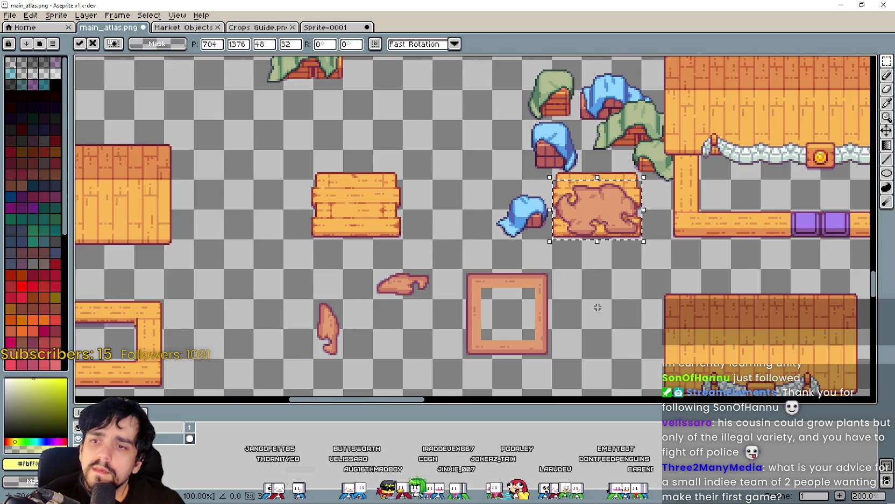
pyautogui.scroll(1, 566, 313)
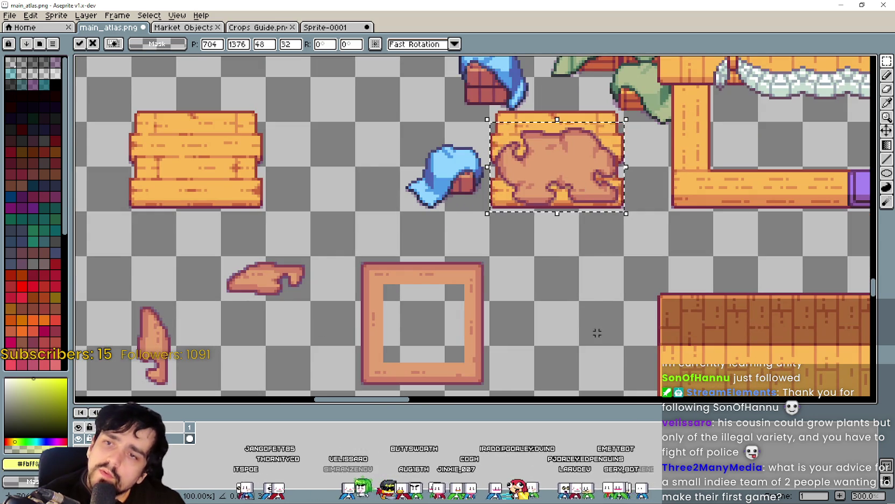
# Commit the reshaped rug and save main_atlas.png.
pyautogui.click(580, 288)
pyautogui.scroll(-2, 580, 291)
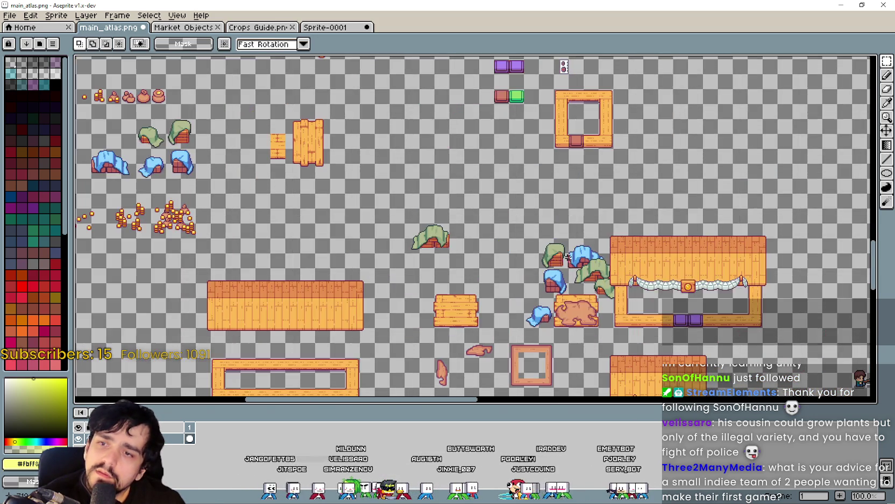
pyautogui.scroll(1, 585, 300)
pyautogui.hotkey('ctrl', 's')
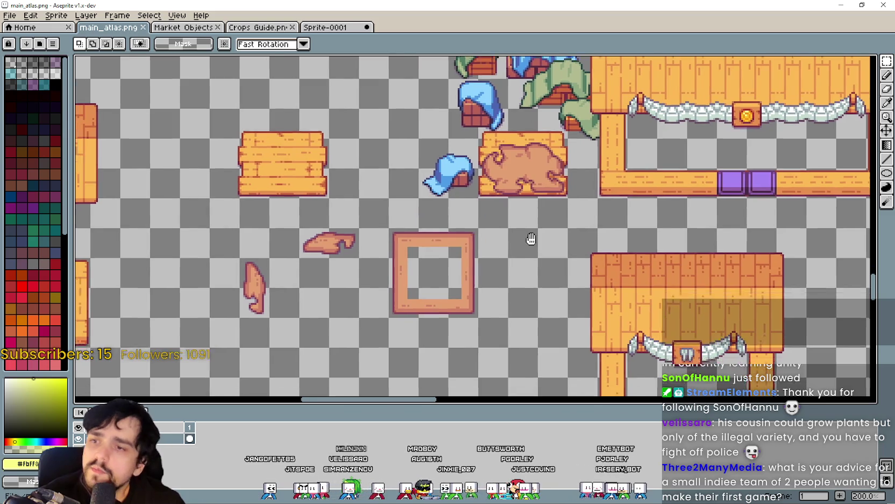
pyautogui.hotkey('alt', 'Tab')
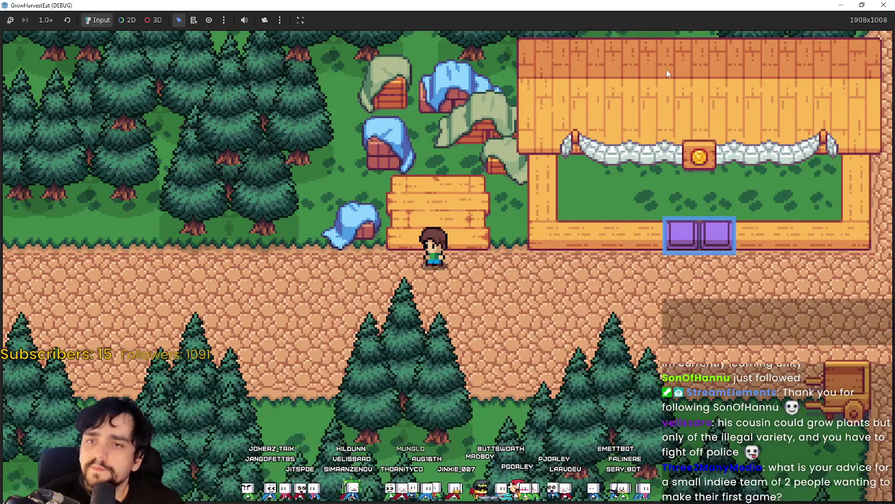
# Rerun the GrowHarvestEat project from the Godot editor.
pyautogui.hotkey('alt', 'Tab')
pyautogui.click(669, 21)
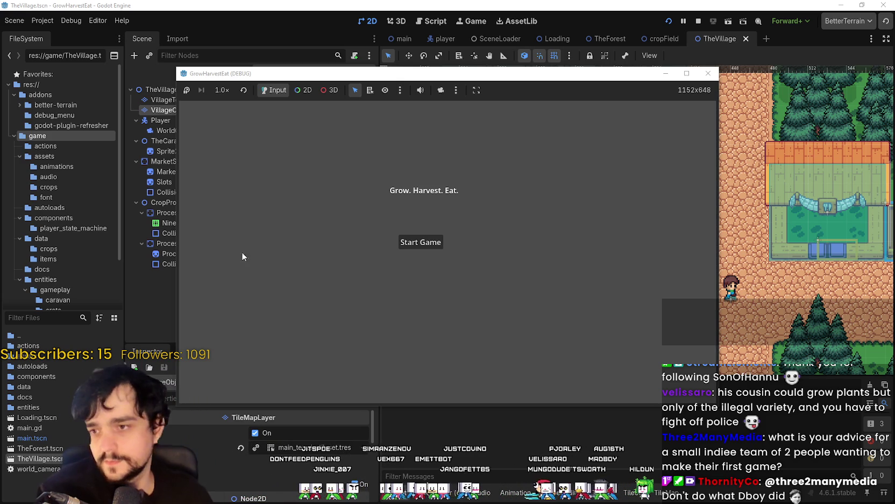
# Start the game in a maximized window and walk the character onto the new rug.
pyautogui.click(421, 241)
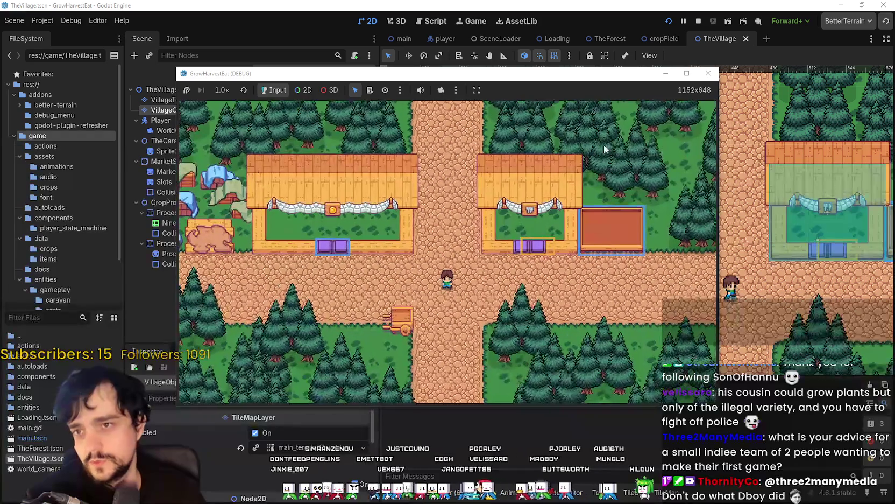
pyautogui.click(693, 76)
pyautogui.press('a')
pyautogui.press('a')
pyautogui.press('w')
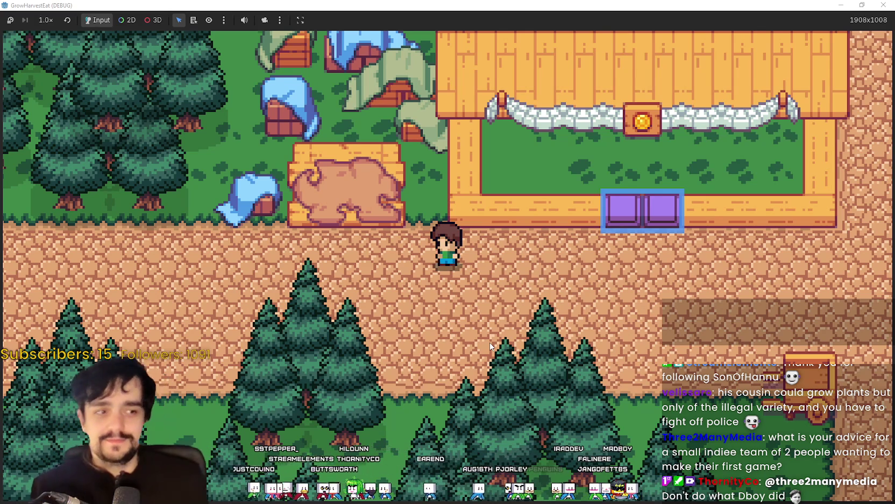
pyautogui.press('a')
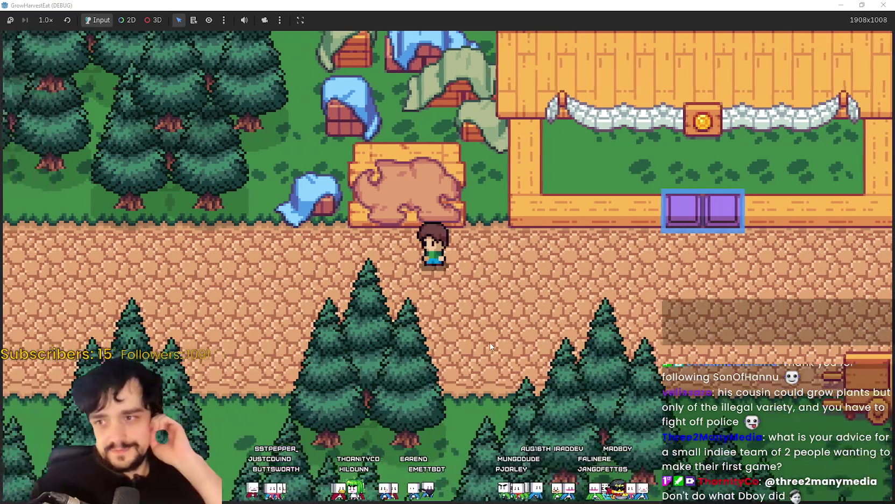
pyautogui.press('w')
pyautogui.press('w')
pyautogui.press('s')
# Walk past the buildings and cart into the crop field and set speed to 16.0x.
pyautogui.press('d')
pyautogui.press('d')
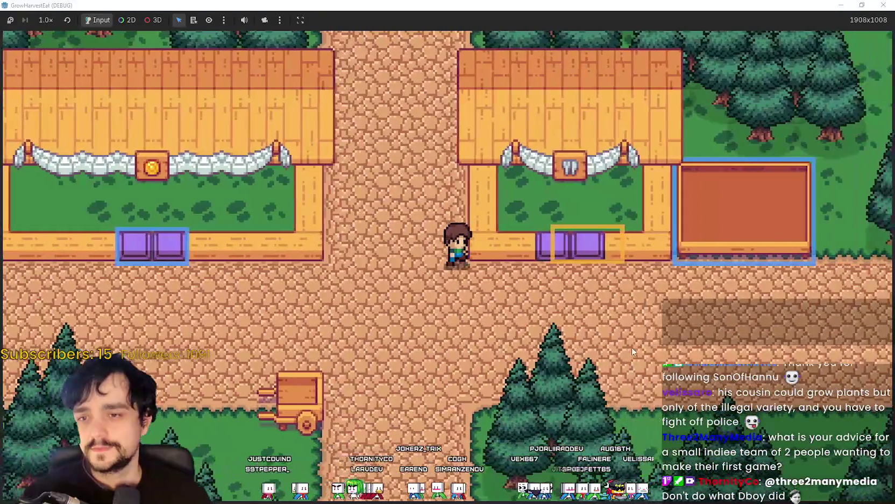
pyautogui.press('d')
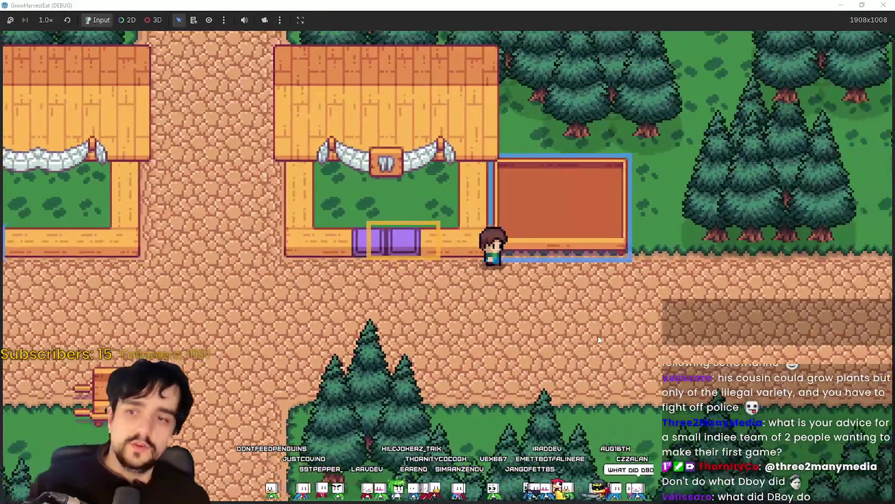
pyautogui.press('d')
pyautogui.press('d')
pyautogui.press('w')
pyautogui.press('s')
pyautogui.press('a')
pyautogui.press('a')
pyautogui.press('s')
pyautogui.press('d')
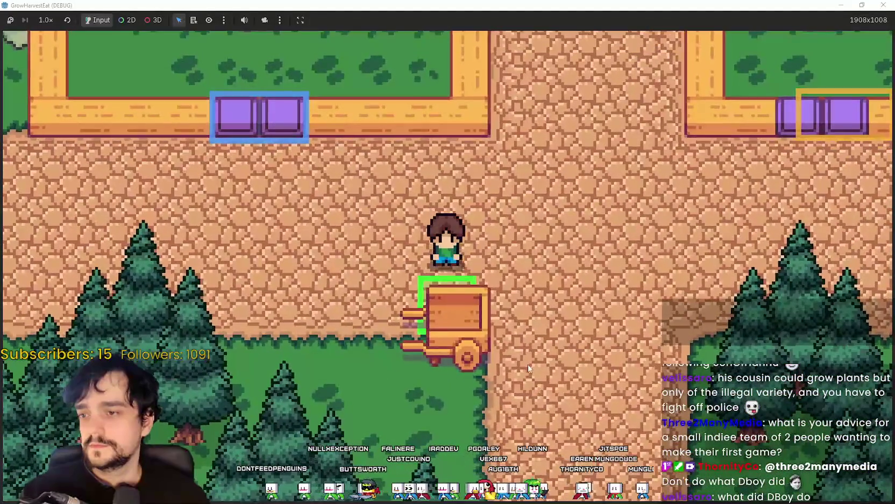
pyautogui.press('e')
pyautogui.press('d')
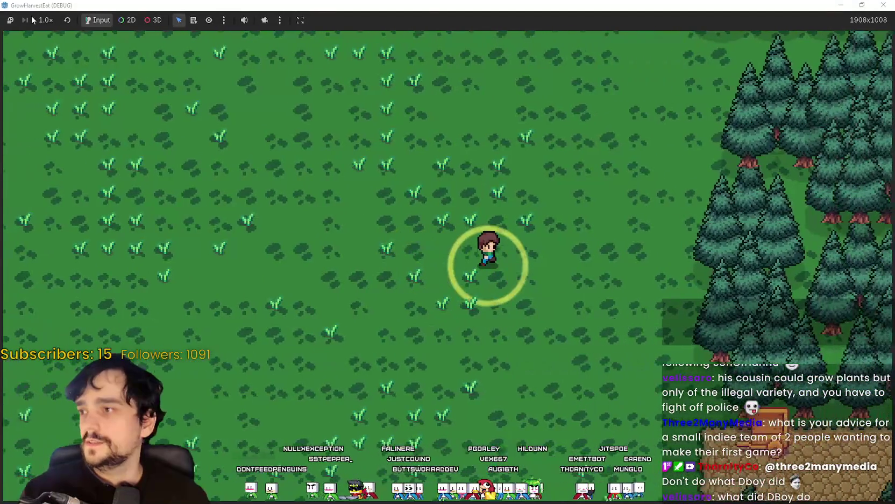
pyautogui.click(42, 20)
pyautogui.click(63, 164)
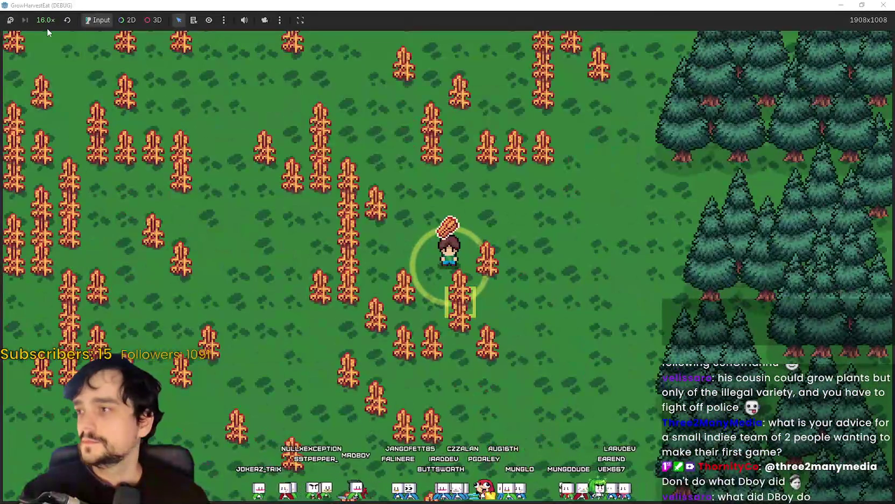
# Set the game speed back to 1.0x and switch to the other project's editor.
pyautogui.click(45, 20)
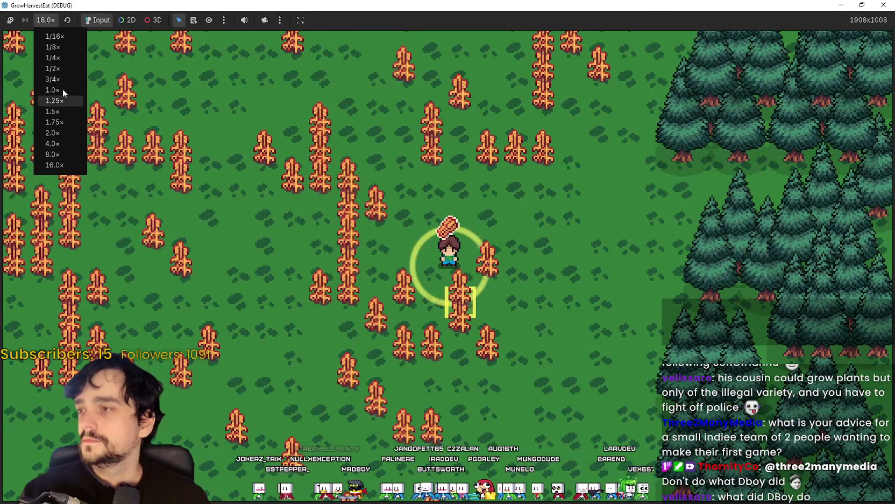
pyautogui.click(53, 89)
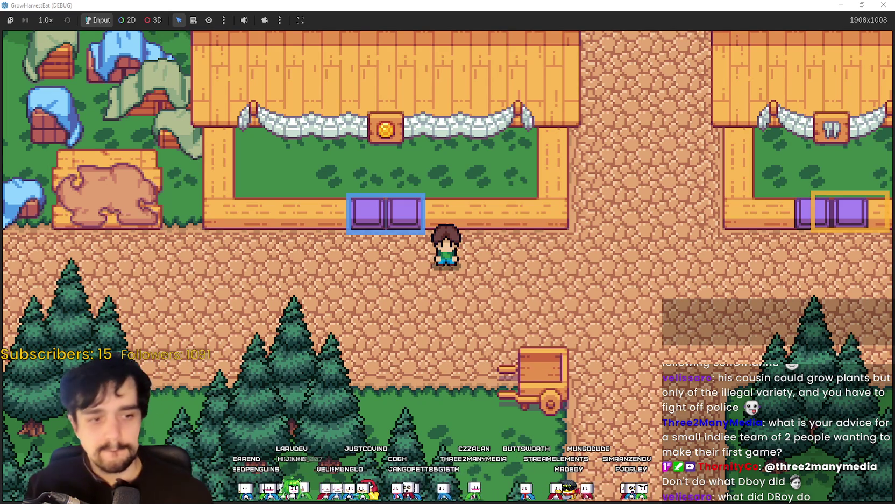
pyautogui.press('F8')
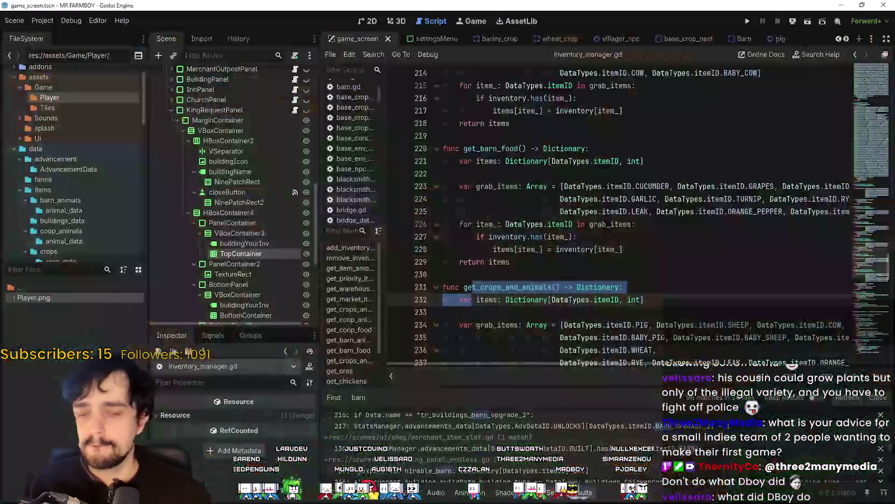
# Stop the running game from TheVillage scene and bring Steam to the front.
pyautogui.click(841, 4)
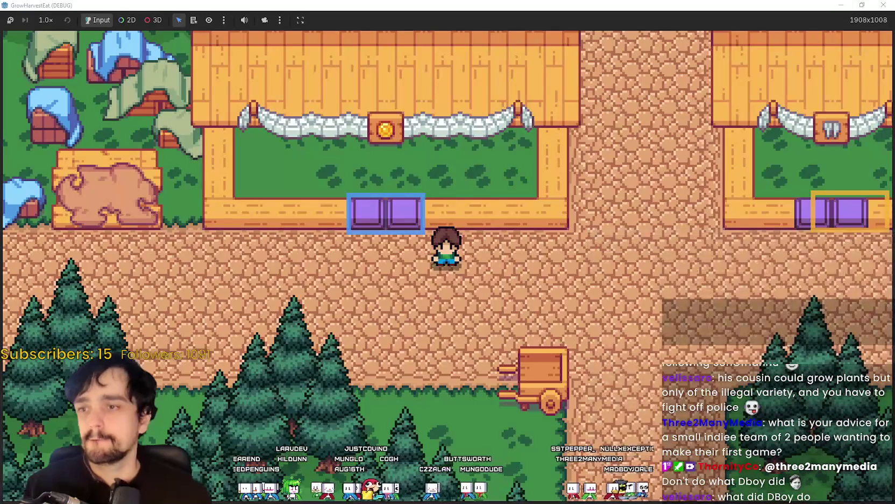
pyautogui.hotkey('alt', 'Tab')
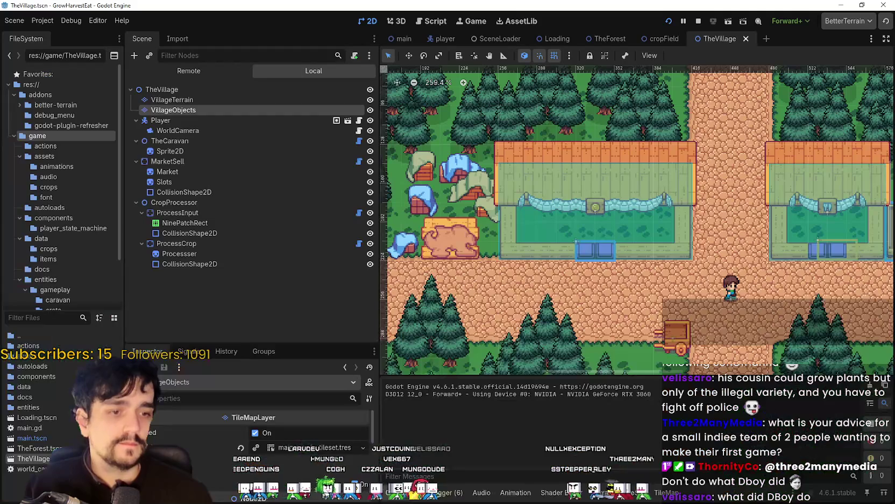
pyautogui.scroll(-2, 550, 248)
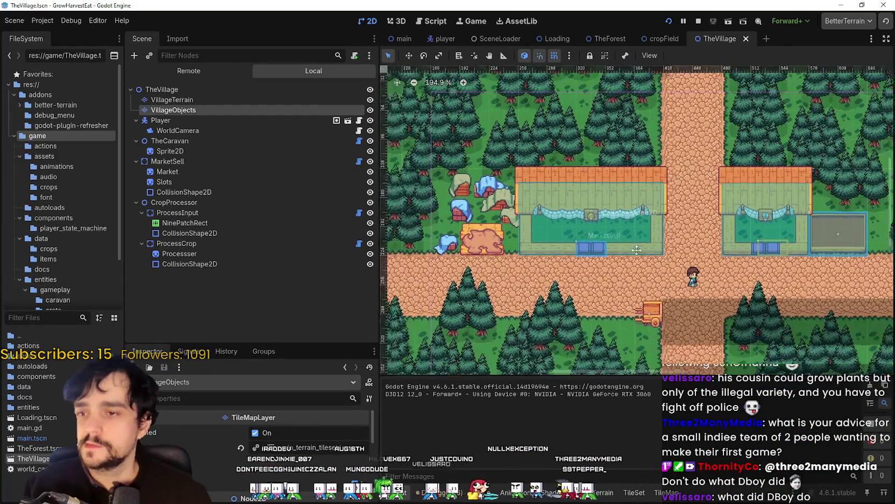
pyautogui.click(697, 23)
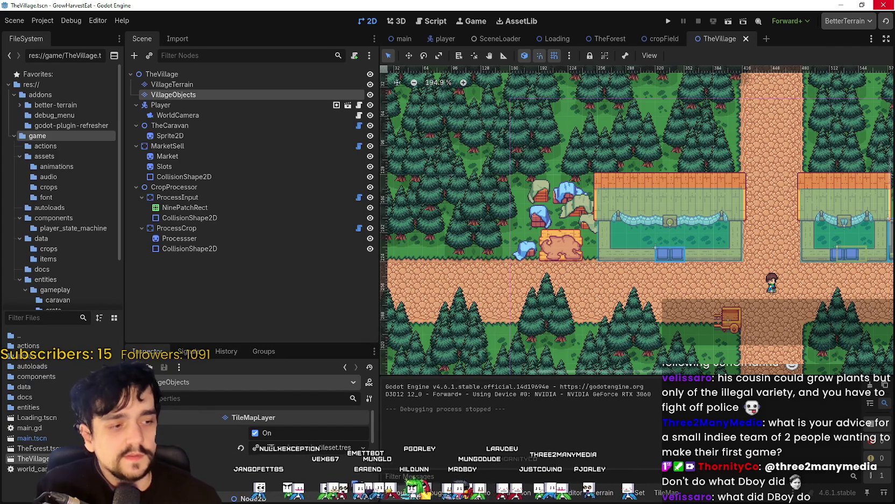
pyautogui.hotkey('alt', 'Tab')
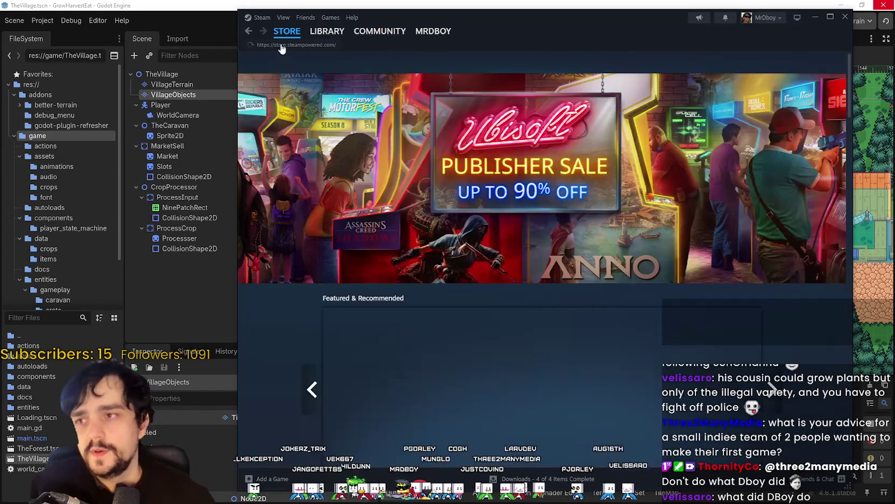
# Open the MR FARMBOY store page and view its second screenshot enlarged.
pyautogui.click(257, 31)
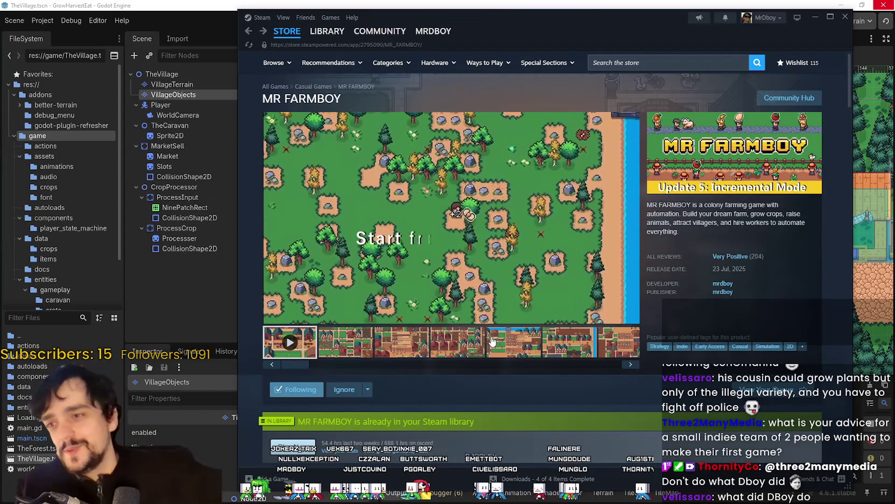
pyautogui.click(342, 350)
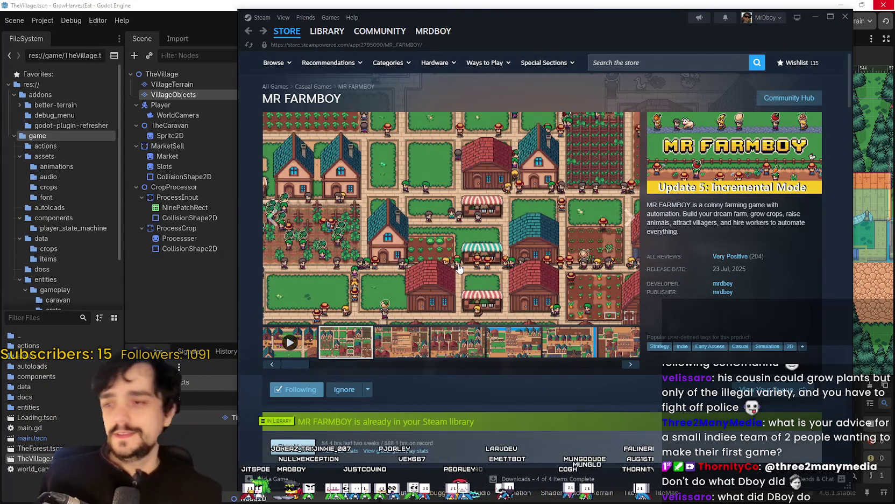
pyautogui.click(459, 267)
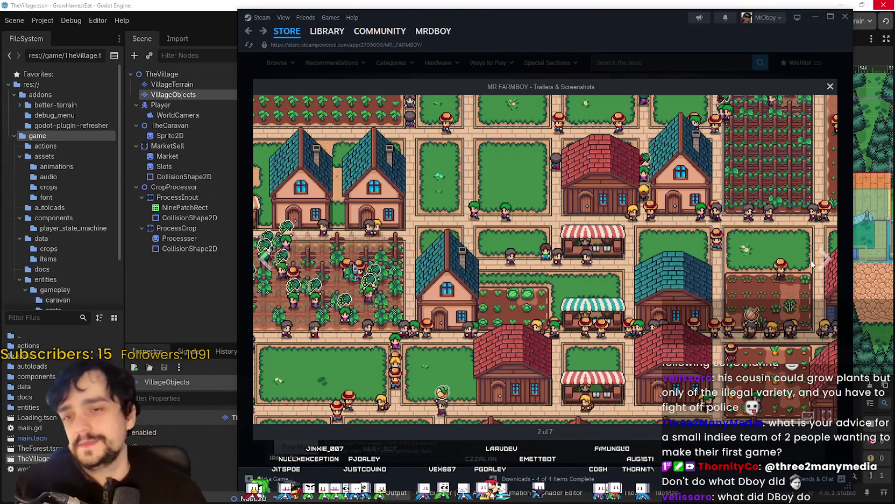
pyautogui.click(740, 58)
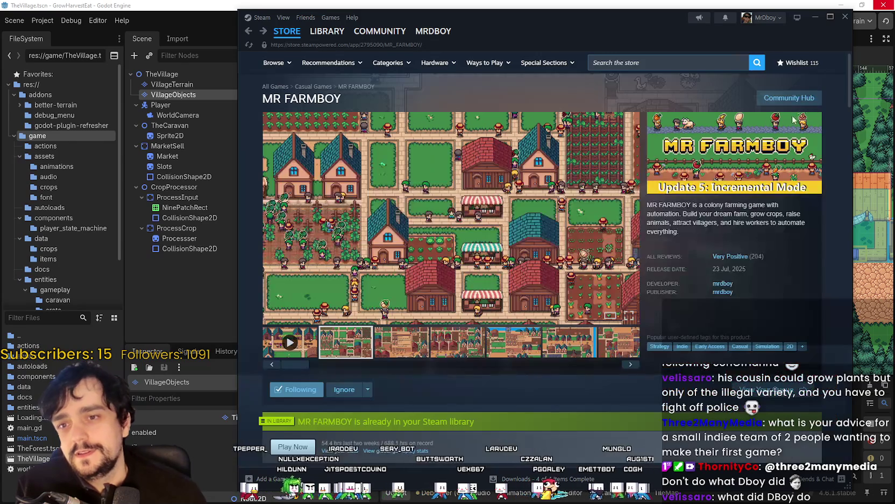
pyautogui.rightClick(746, 291)
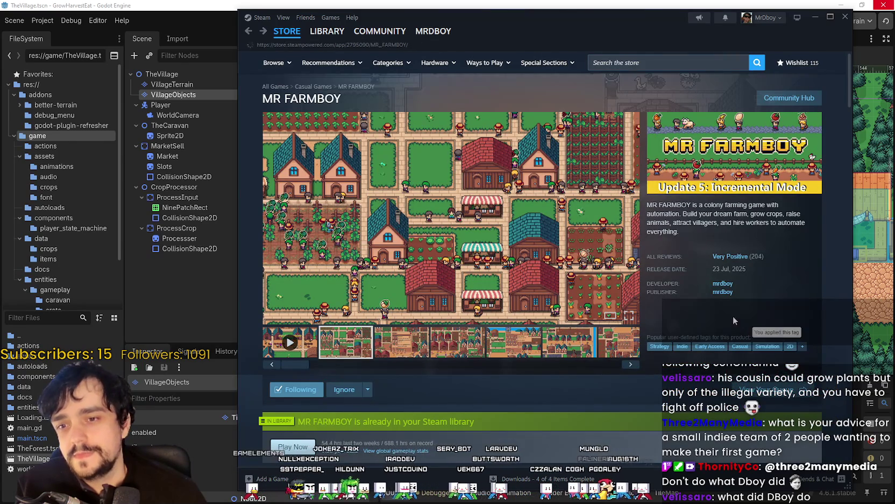
pyautogui.scroll(-1, 455, 348)
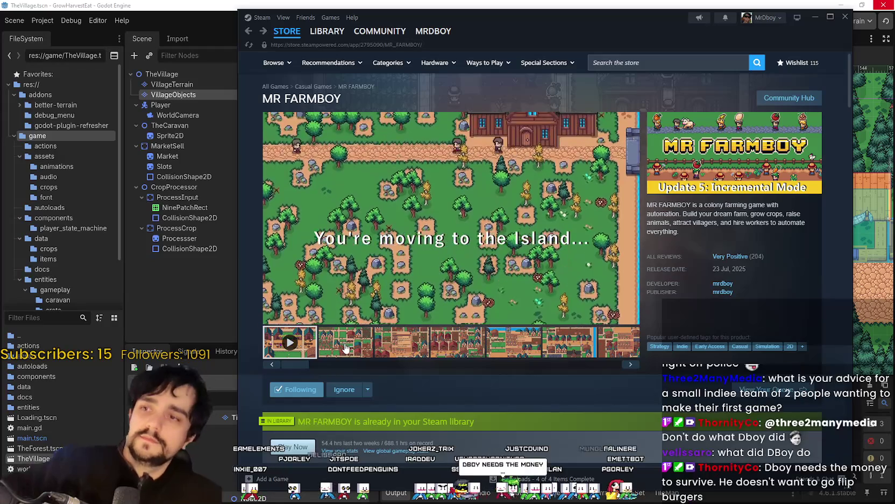
# View the third screenshot with the workers dialog, then minimize Steam.
pyautogui.click(404, 344)
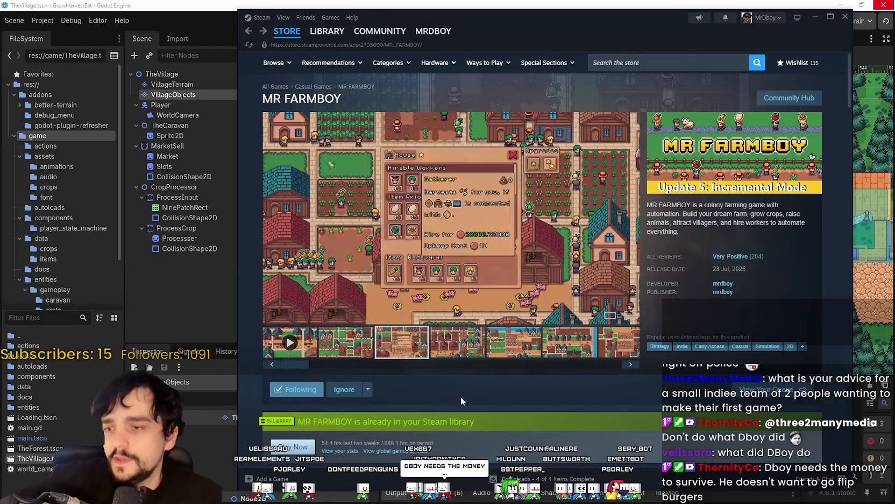
pyautogui.scroll(-1, 455, 390)
pyautogui.scroll(-6, 545, 371)
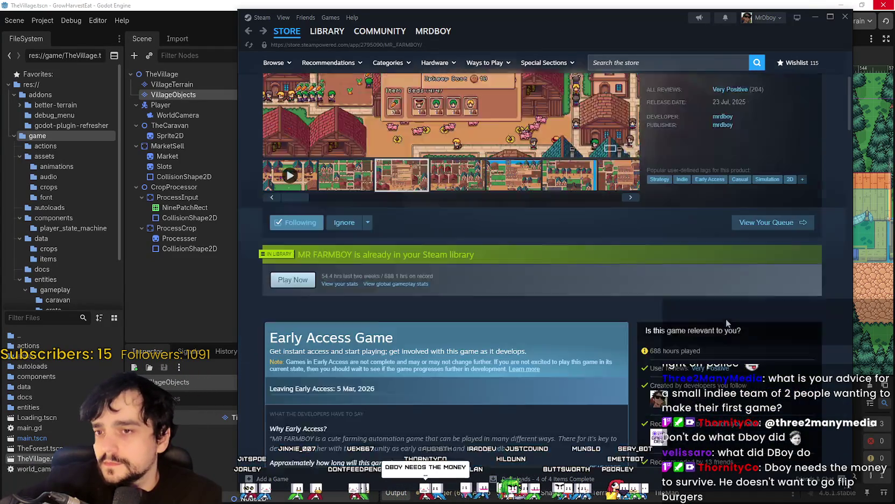
pyautogui.scroll(5, 473, 337)
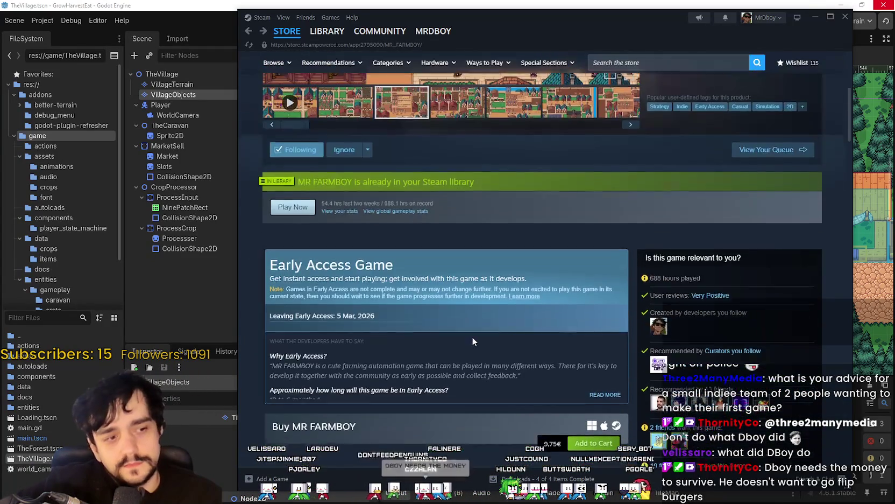
pyautogui.scroll(2, 473, 339)
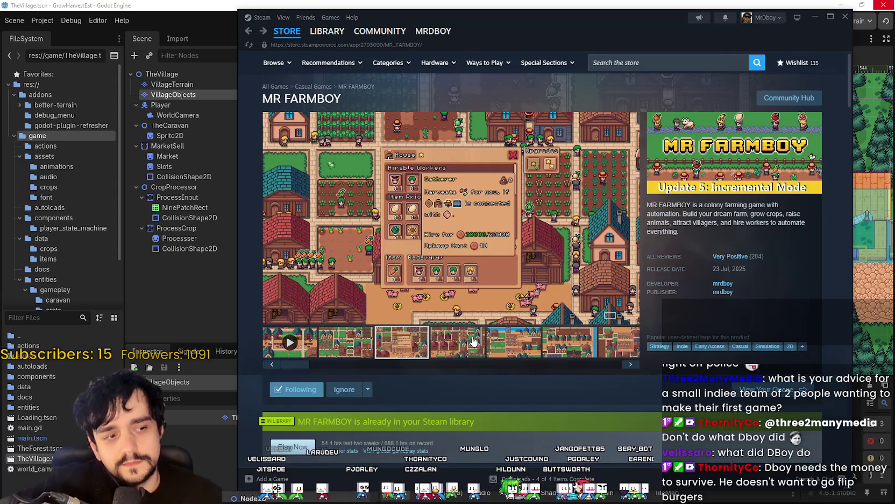
pyautogui.moveTo(285, 35)
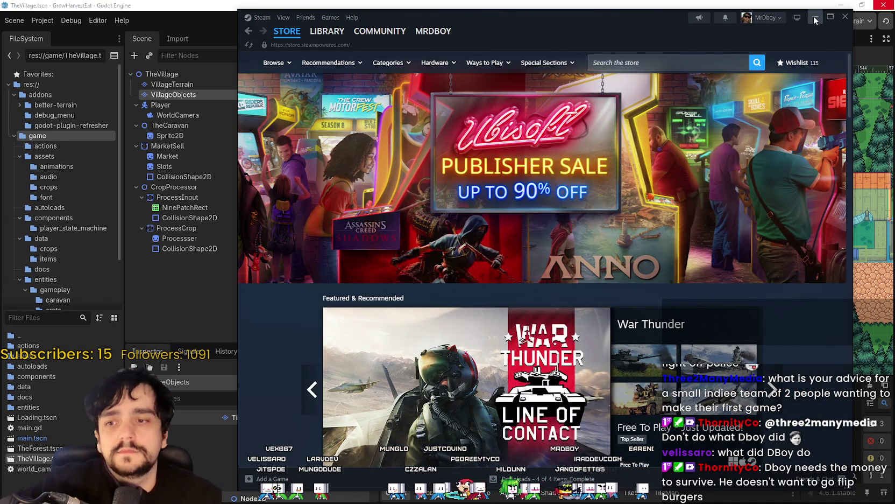
pyautogui.click(815, 19)
pyautogui.scroll(4, 525, 241)
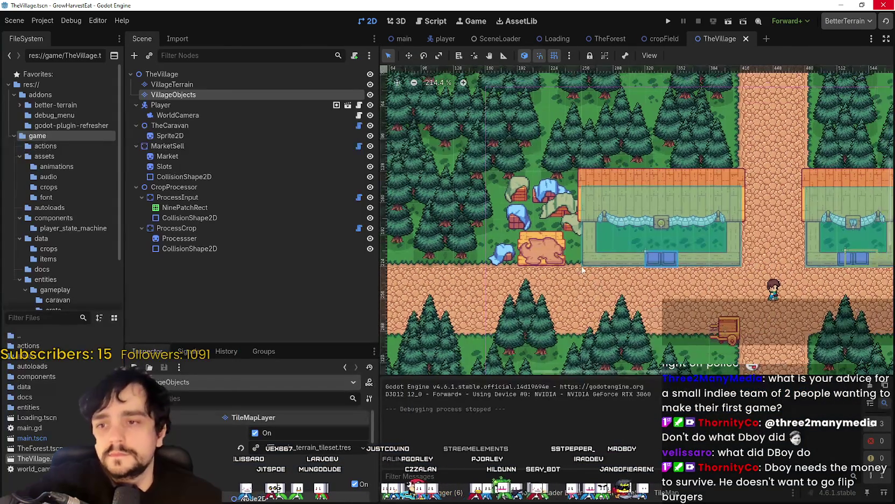
# Select MarketSell and enlarge the Inspector to scroll through its selling properties.
pyautogui.scroll(3, 524, 241)
pyautogui.click(319, 165)
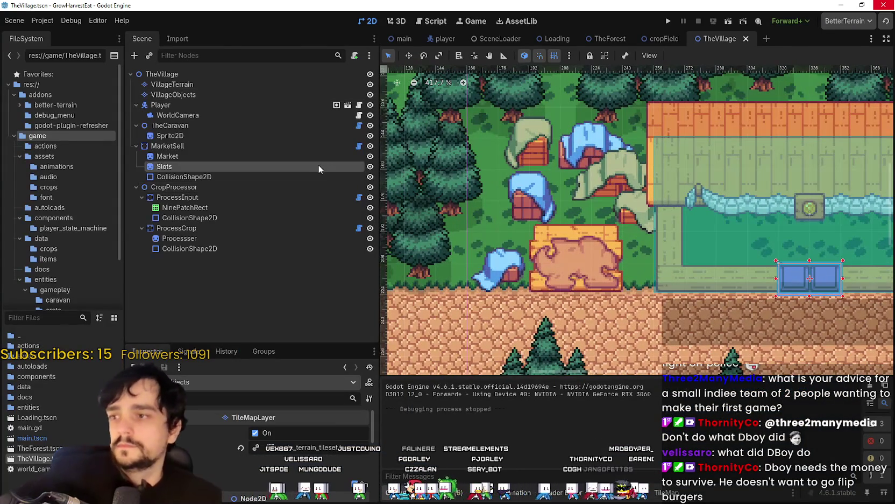
pyautogui.click(325, 146)
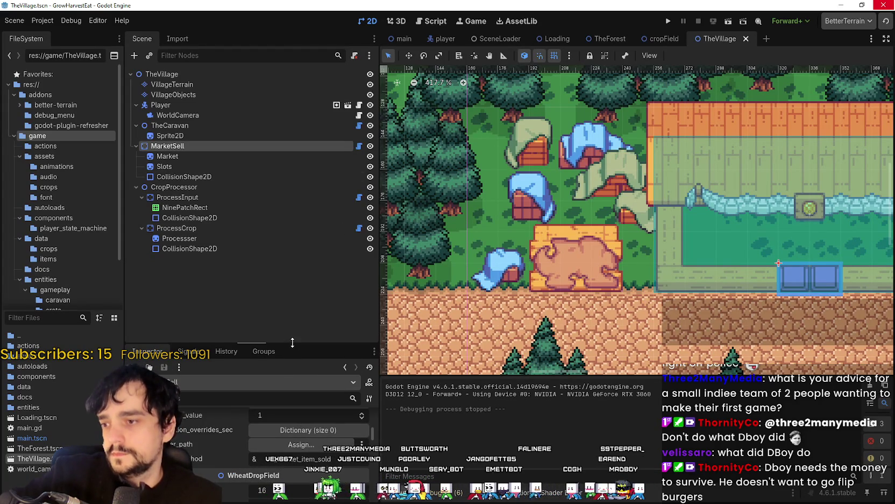
pyautogui.moveTo(290, 347); pyautogui.dragTo(291, 271)
pyautogui.scroll(3, 269, 430)
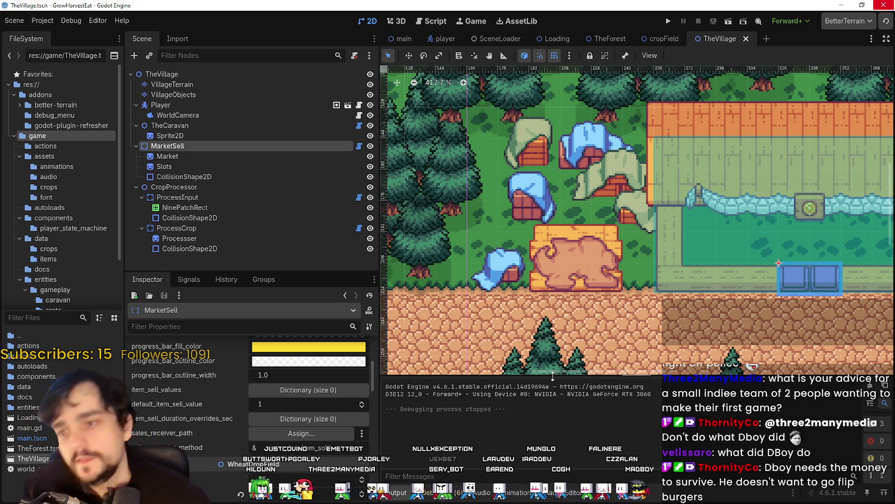
pyautogui.scroll(1, 529, 342)
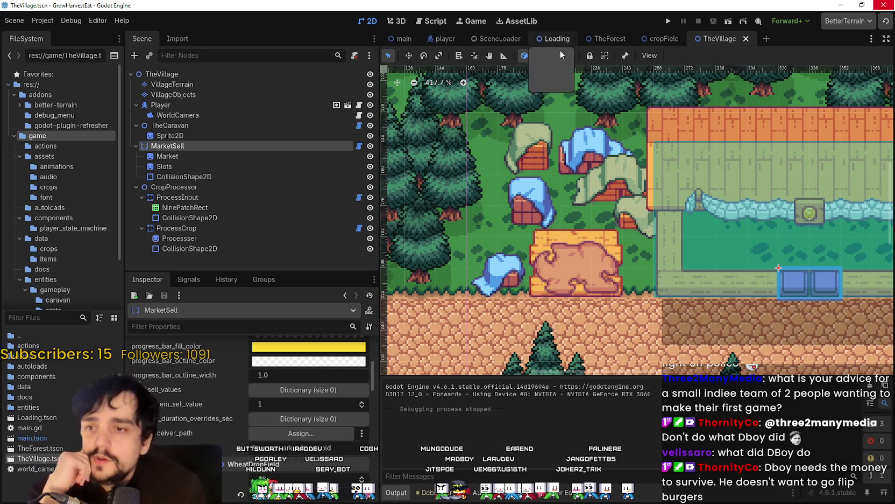
pyautogui.scroll(-5, 566, 254)
pyautogui.scroll(1, 566, 254)
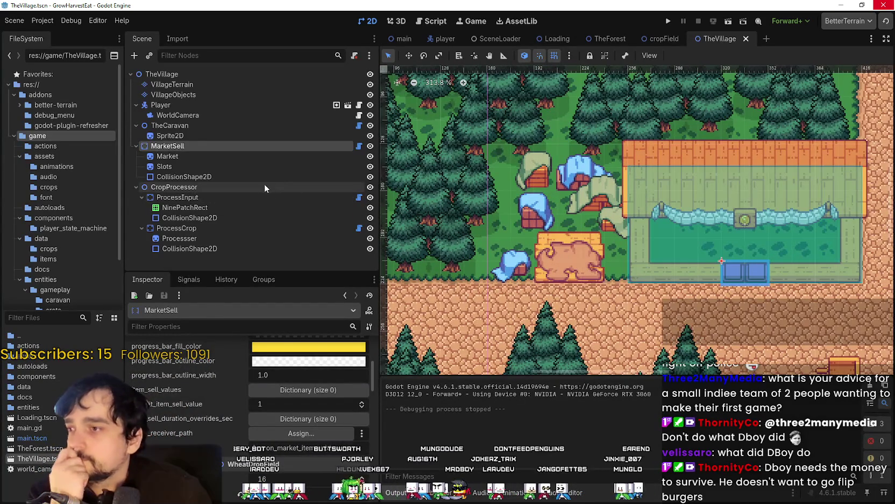
# Glance at CropProcessor, return to MarketSell, and open TheVillage root's context menu.
pyautogui.click(264, 185)
pyautogui.click(256, 147)
pyautogui.scroll(-1, 459, 215)
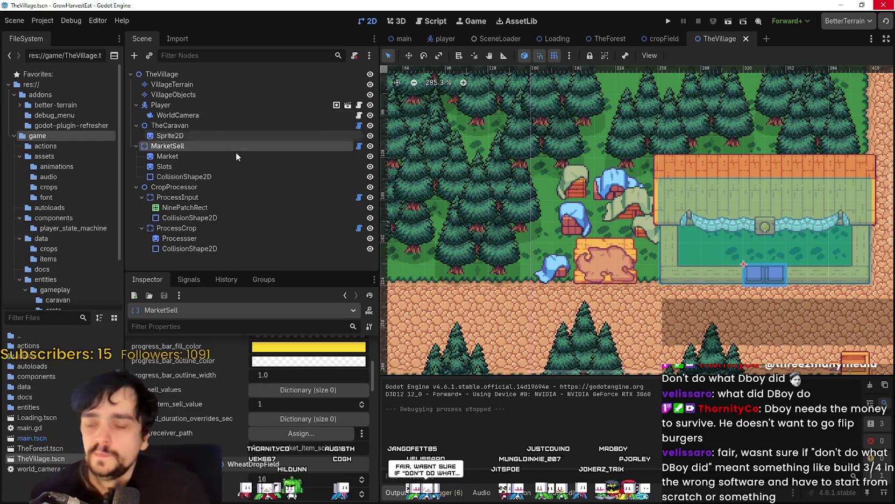
pyautogui.rightClick(188, 75)
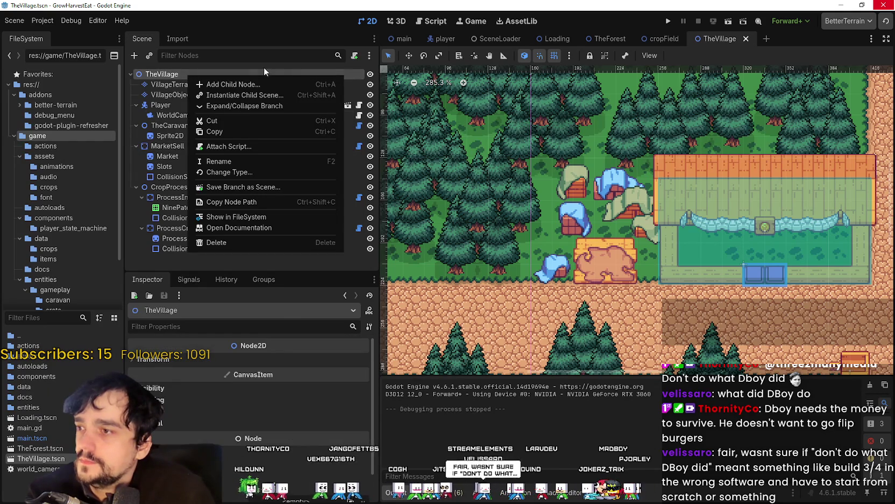
# Add a Node2D child to TheVillage, name it Bank, and move it above MarketSell.
pyautogui.click(231, 84)
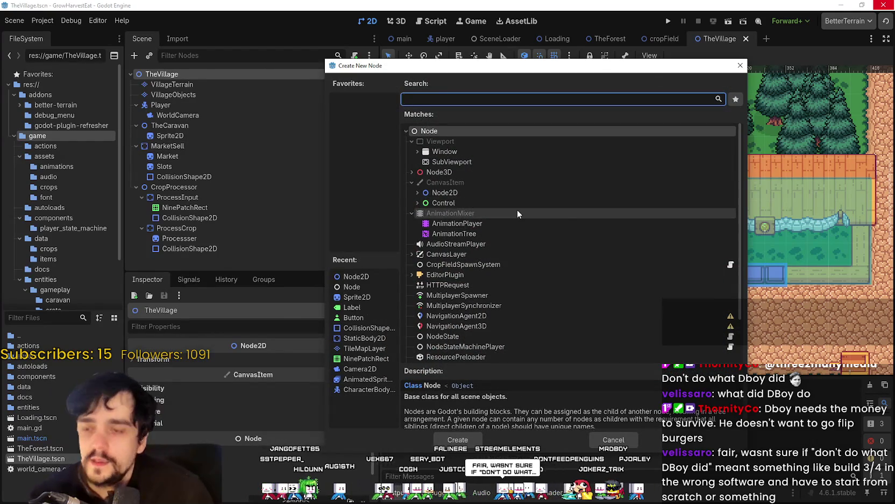
pyautogui.doubleClick(446, 193)
pyautogui.doubleClick(182, 257)
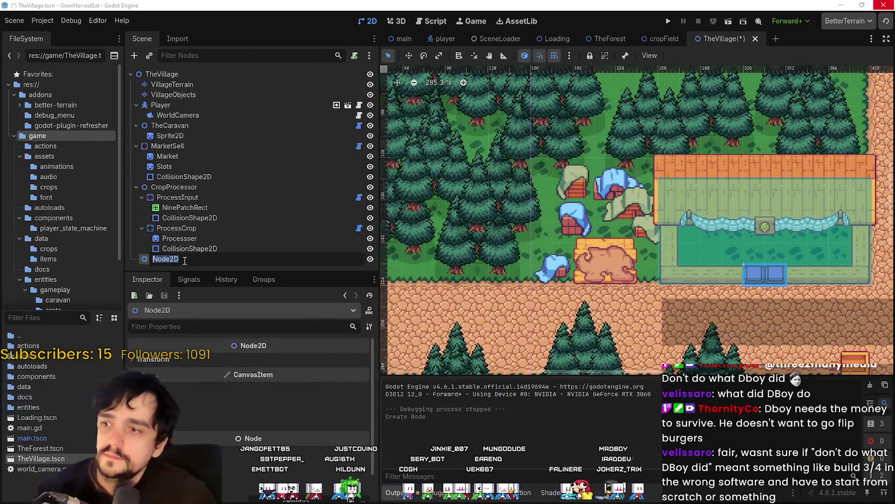
pyautogui.write('Bank')
pyautogui.press('Return')
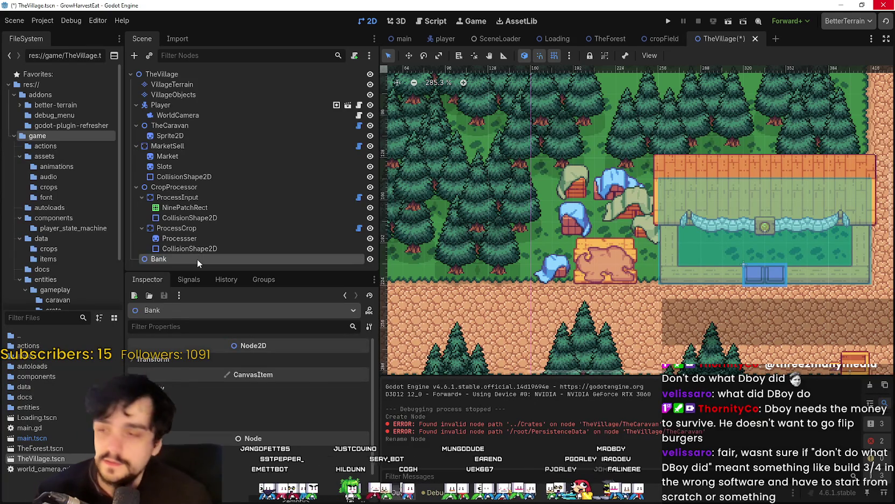
pyautogui.scroll(-2, 523, 198)
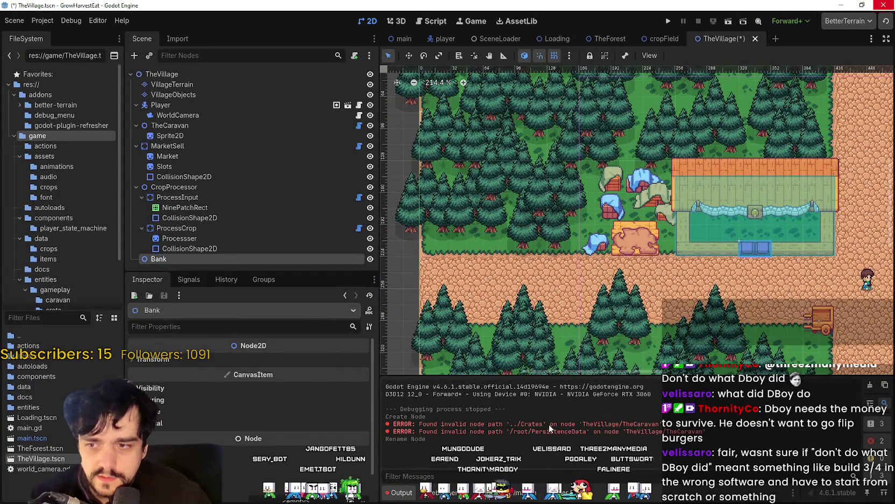
pyautogui.moveTo(182, 260)
pyautogui.mouseDown()
pyautogui.moveTo(187, 148)
pyautogui.moveTo(168, 153)
pyautogui.mouseUp()
# Change Bank's node type to StaticBody2D.
pyautogui.doubleClick(177, 148)
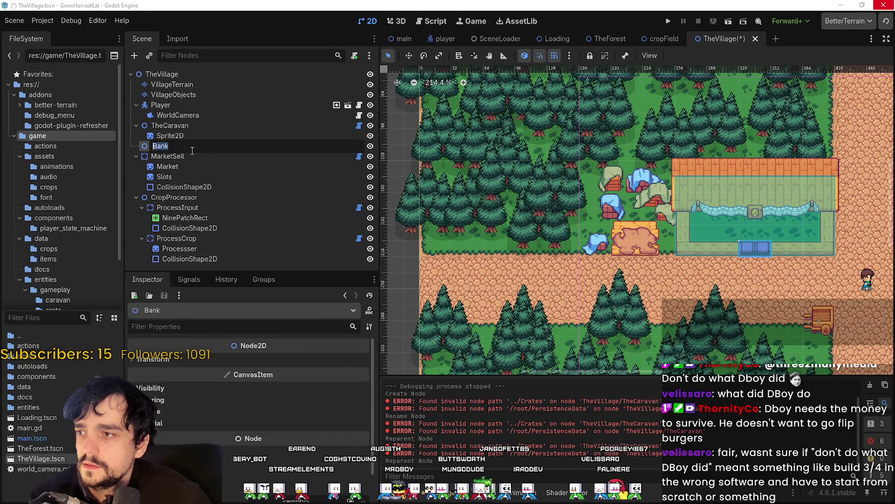
pyautogui.rightClick(180, 145)
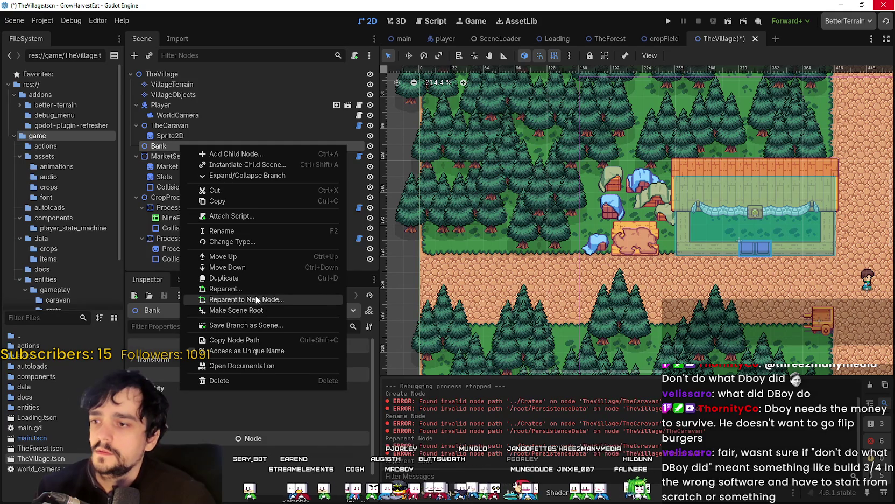
pyautogui.click(246, 245)
pyautogui.write('static')
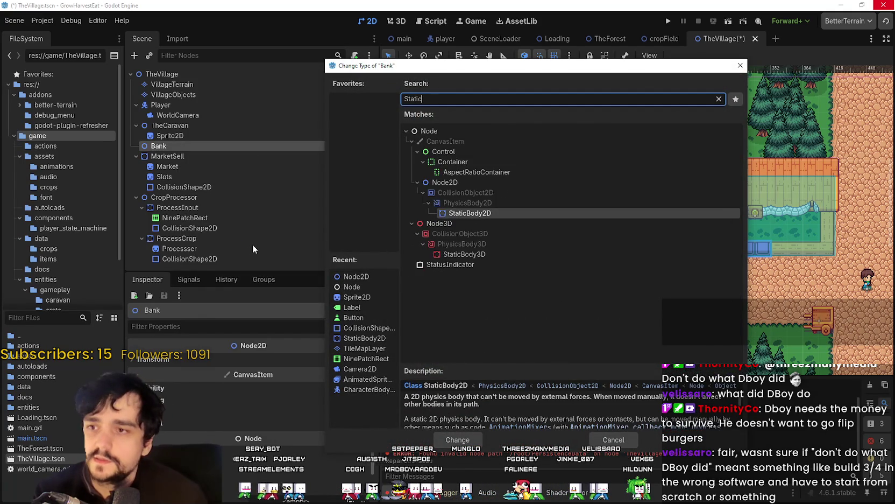
pyautogui.press('Return')
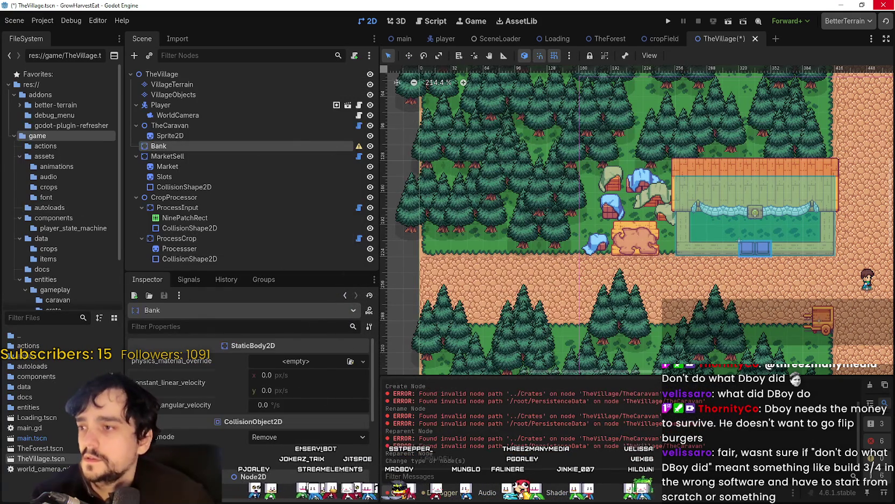
pyautogui.moveTo(314, 394); pyautogui.dragTo(436, 140)
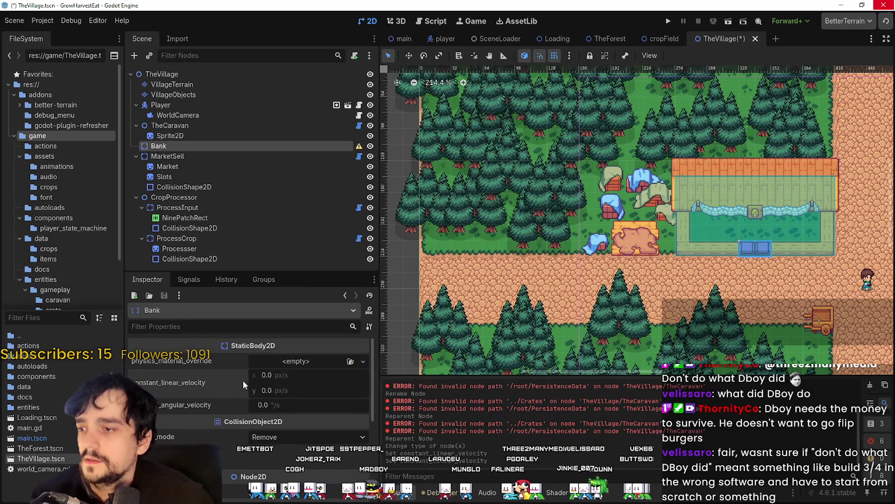
# Copy MarketSell's collision shape and paste it beside Bank in the village.
pyautogui.rightClick(173, 188)
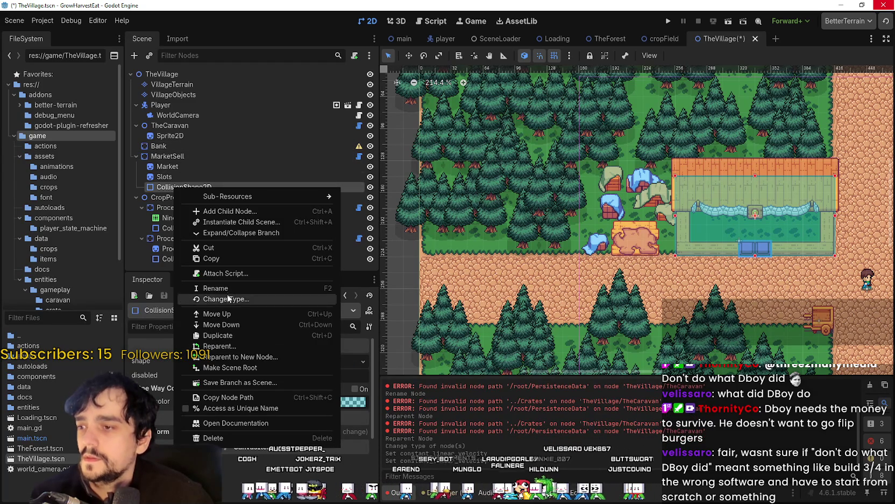
pyautogui.click(210, 258)
pyautogui.rightClick(170, 153)
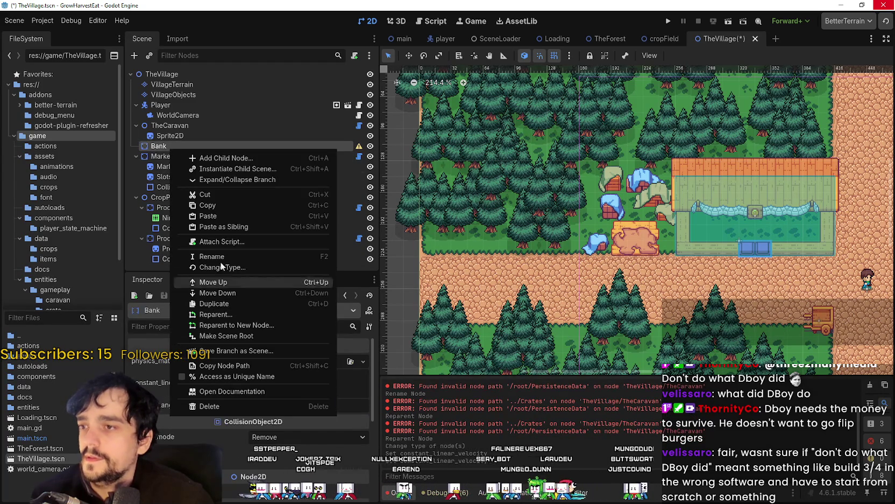
pyautogui.click(233, 220)
pyautogui.scroll(-2, 744, 275)
pyautogui.moveTo(464, 97)
pyautogui.mouseDown()
pyautogui.moveTo(533, 216)
pyautogui.moveTo(615, 291)
pyautogui.moveTo(561, 247)
pyautogui.moveTo(458, 121)
pyautogui.moveTo(444, 123)
pyautogui.mouseUp()
# Shrink the pasted collision rectangle by pulling in its left, top and bottom edges.
pyautogui.scroll(3, 533, 215)
pyautogui.scroll(-2, 610, 284)
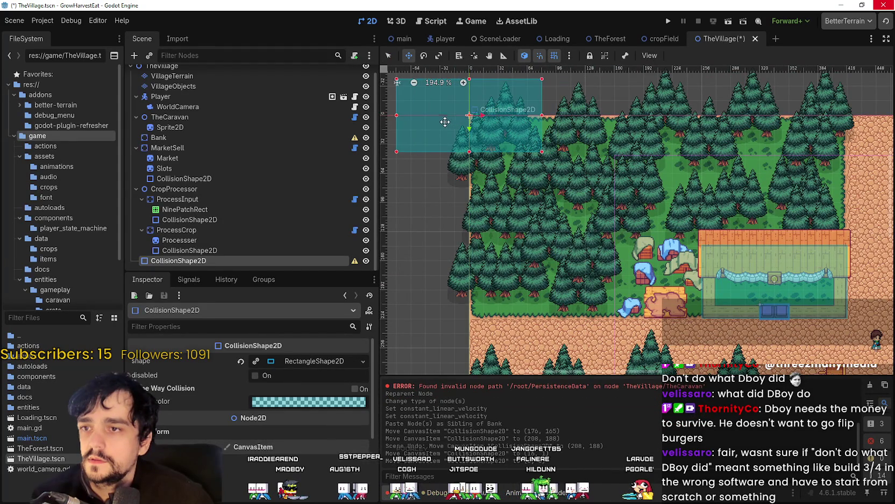
pyautogui.scroll(2, 519, 124)
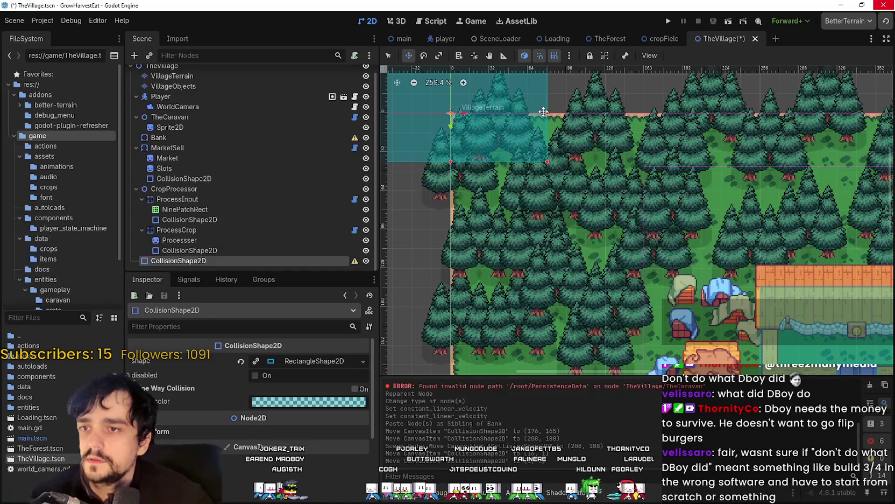
pyautogui.click(390, 56)
pyautogui.scroll(1, 539, 166)
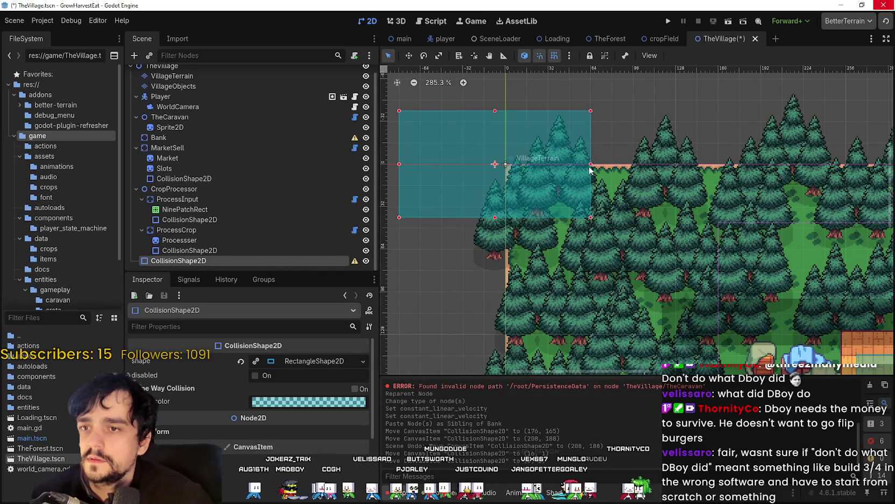
pyautogui.hscroll(-2, 467, 160)
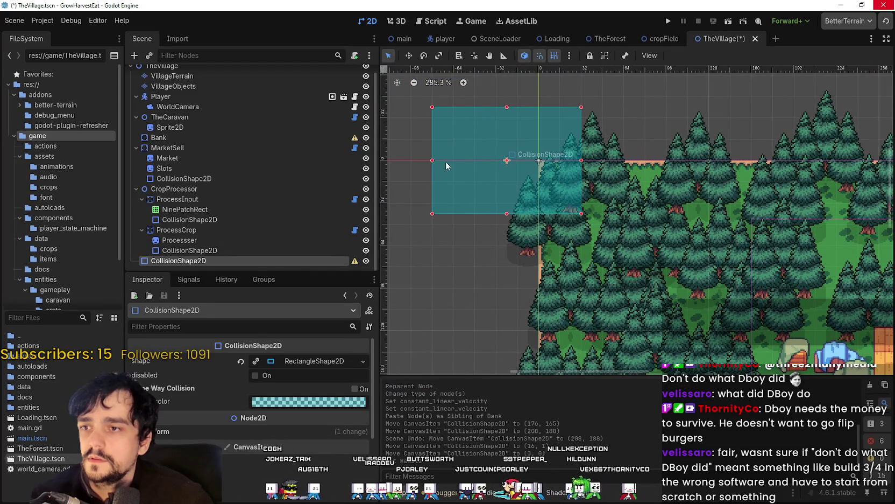
pyautogui.moveTo(476, 170); pyautogui.dragTo(496, 174)
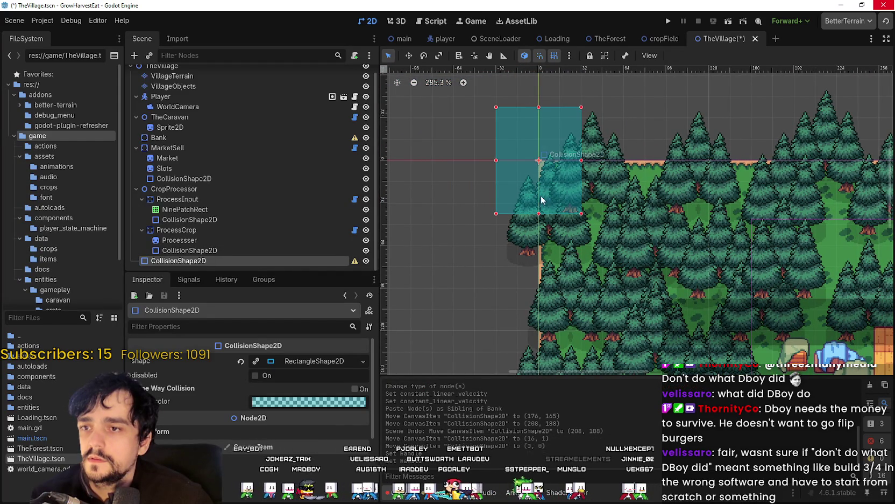
pyautogui.moveTo(537, 121); pyautogui.dragTo(534, 146)
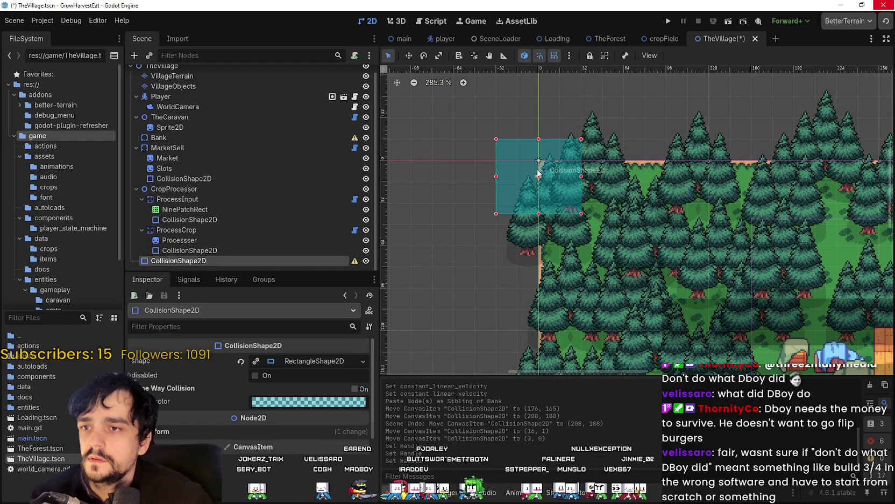
pyautogui.moveTo(538, 203); pyautogui.dragTo(539, 182)
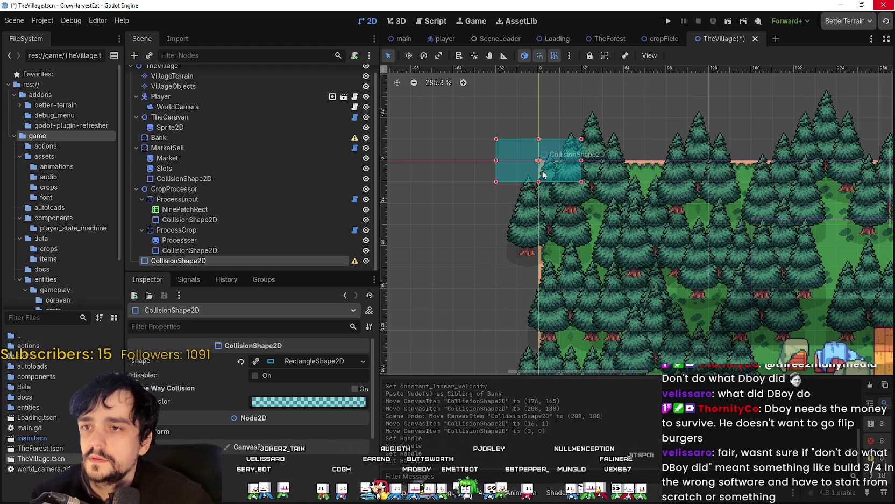
# Parent the collision shape under Bank and place Bank over the rug by the market.
pyautogui.scroll(-1, 539, 177)
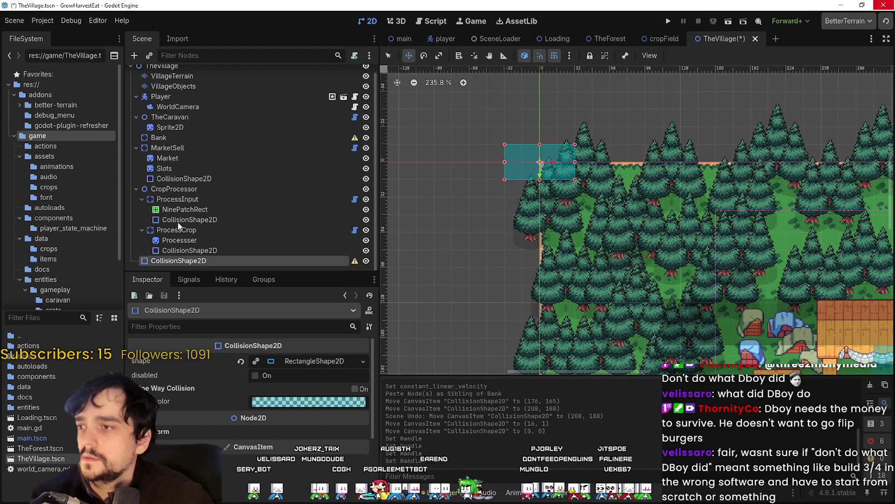
pyautogui.moveTo(199, 135); pyautogui.dragTo(199, 137)
pyautogui.click(159, 137)
pyautogui.moveTo(574, 163)
pyautogui.mouseDown()
pyautogui.moveTo(663, 304)
pyautogui.moveTo(516, 177)
pyautogui.moveTo(497, 191)
pyautogui.moveTo(623, 278)
pyautogui.moveTo(756, 302)
pyautogui.mouseUp()
# Pull the collision shape's right edge in to line up with the rug.
pyautogui.scroll(4, 548, 202)
pyautogui.scroll(5, 756, 302)
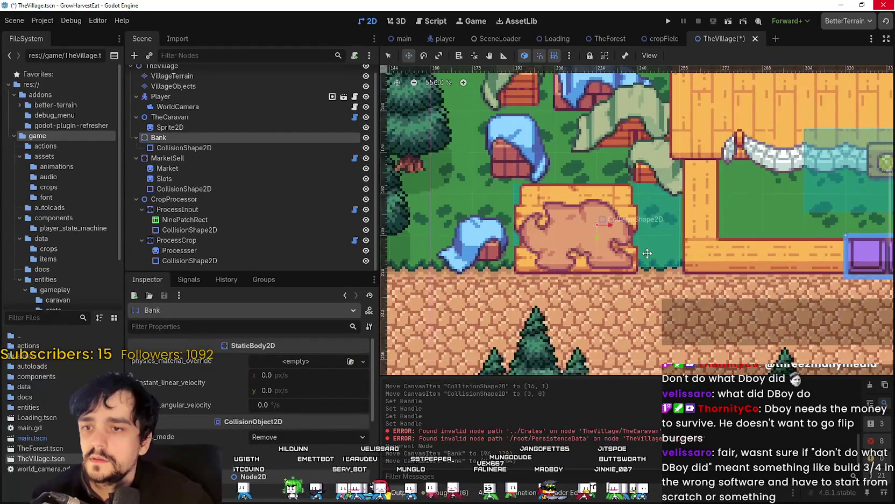
pyautogui.scroll(1, 648, 254)
pyautogui.click(306, 145)
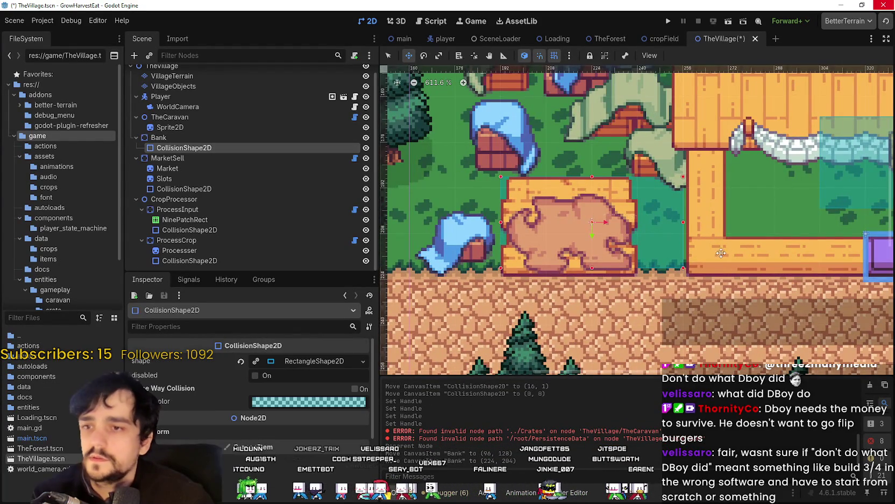
pyautogui.scroll(3, 663, 219)
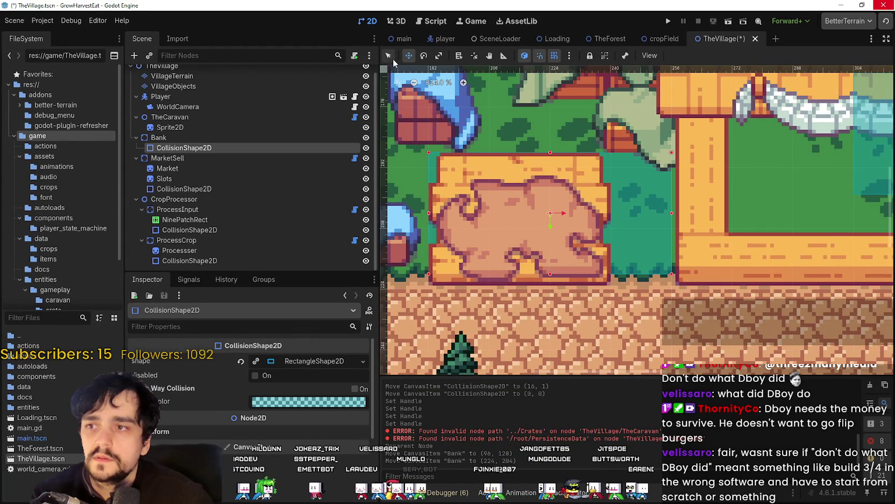
pyautogui.moveTo(671, 214); pyautogui.dragTo(626, 216)
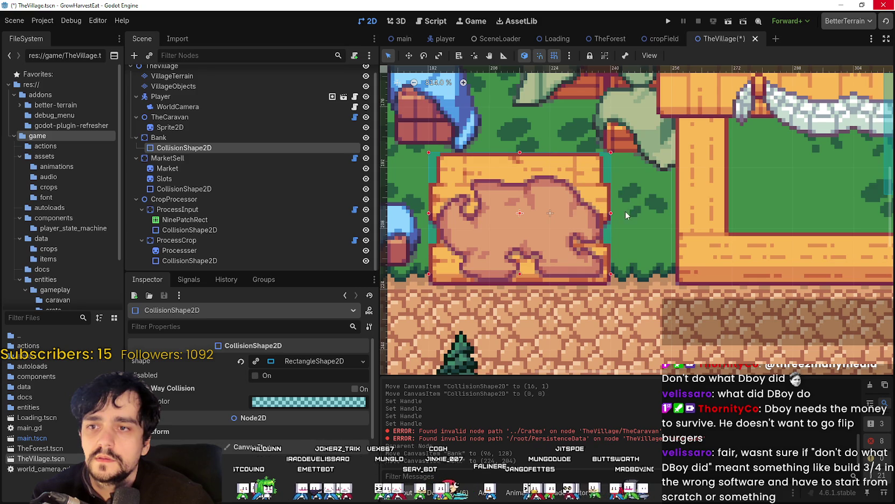
# Extend the collision rectangle down to the rug's bottom edge.
pyautogui.scroll(7, 622, 216)
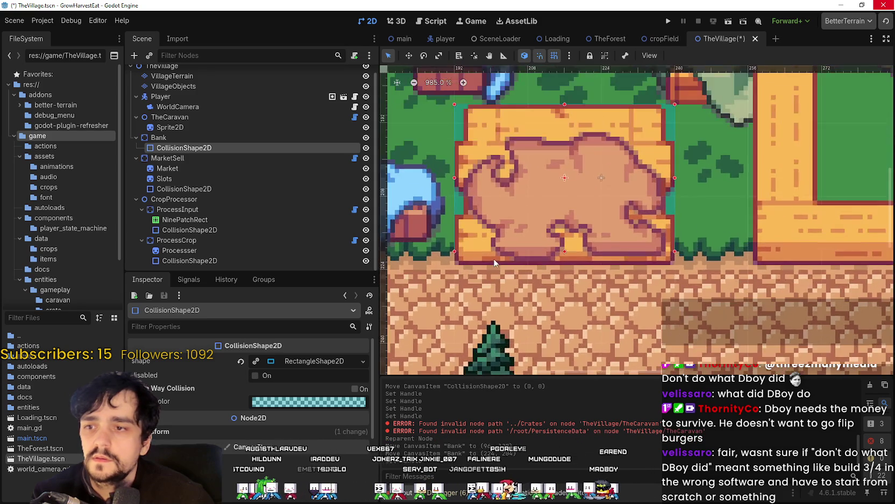
pyautogui.scroll(-4, 681, 259)
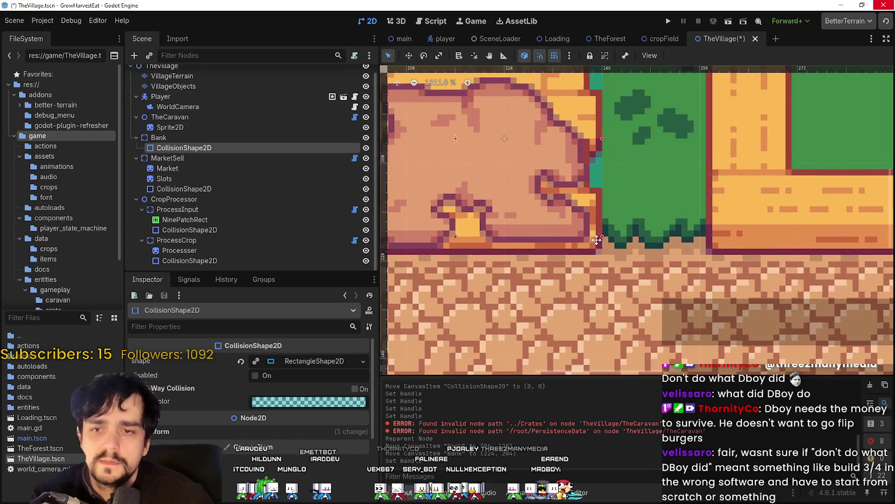
pyautogui.scroll(3, 701, 266)
pyautogui.scroll(-3, 604, 268)
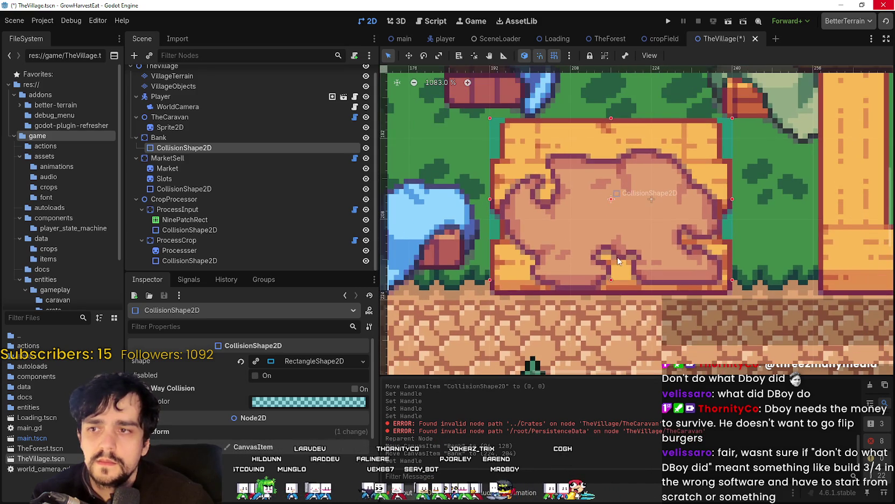
pyautogui.scroll(-2, 630, 221)
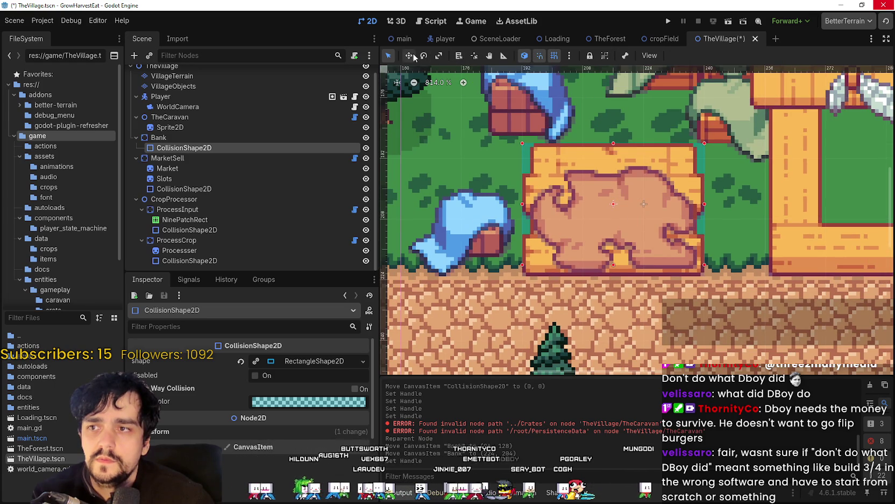
pyautogui.scroll(-6, 575, 225)
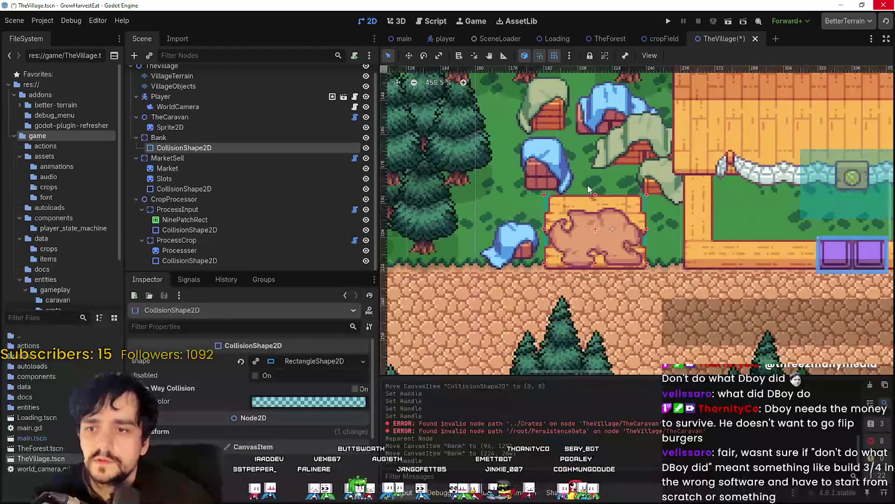
pyautogui.scroll(4, 616, 179)
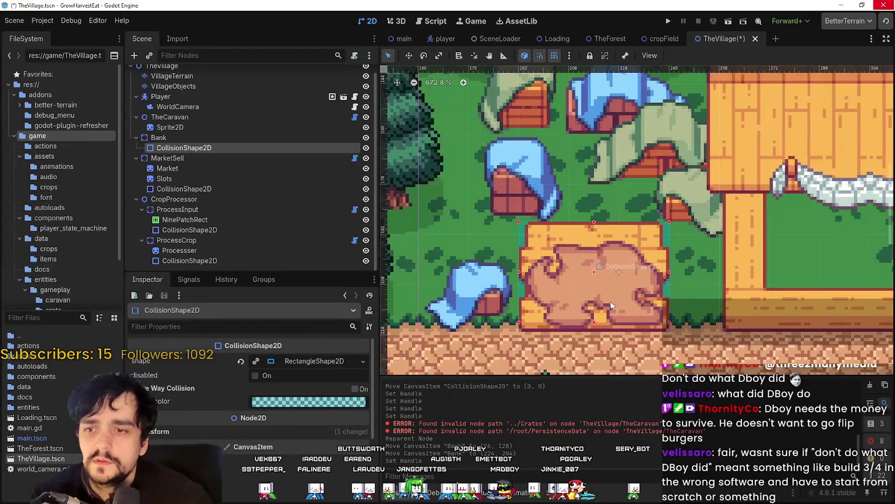
pyautogui.scroll(7, 617, 297)
pyautogui.moveTo(576, 209); pyautogui.dragTo(578, 219)
# Save TheVillage scene with Ctrl+S.
pyautogui.scroll(-5, 578, 219)
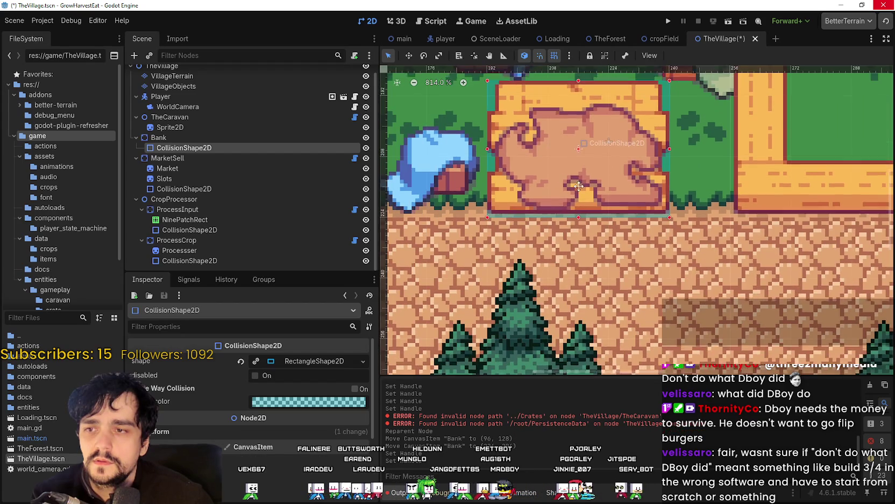
pyautogui.scroll(2, 578, 180)
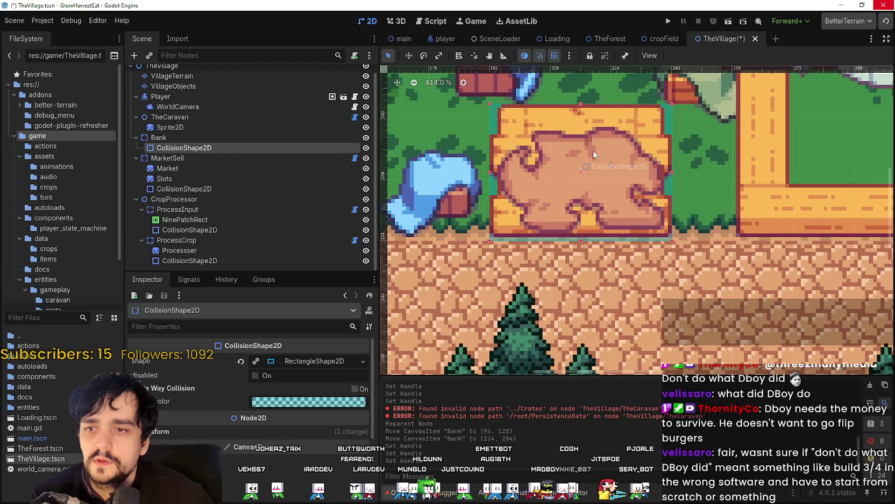
pyautogui.scroll(-3, 604, 167)
pyautogui.scroll(4, 594, 197)
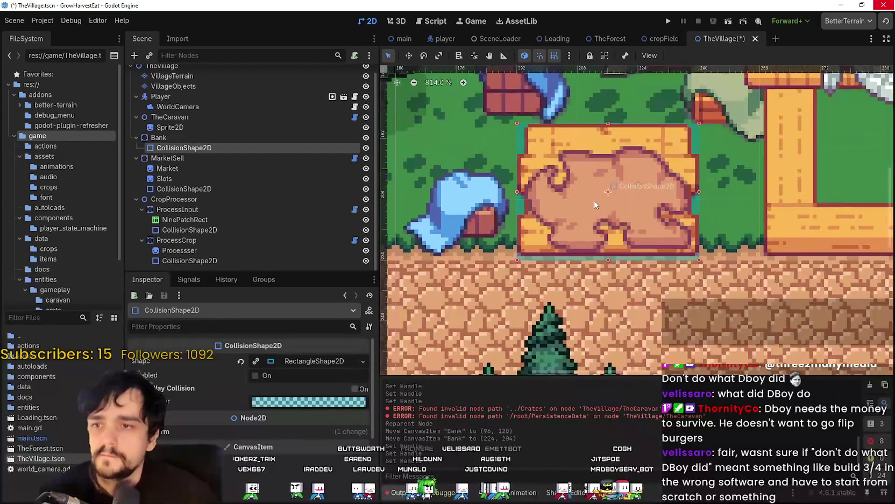
pyautogui.scroll(-6, 566, 162)
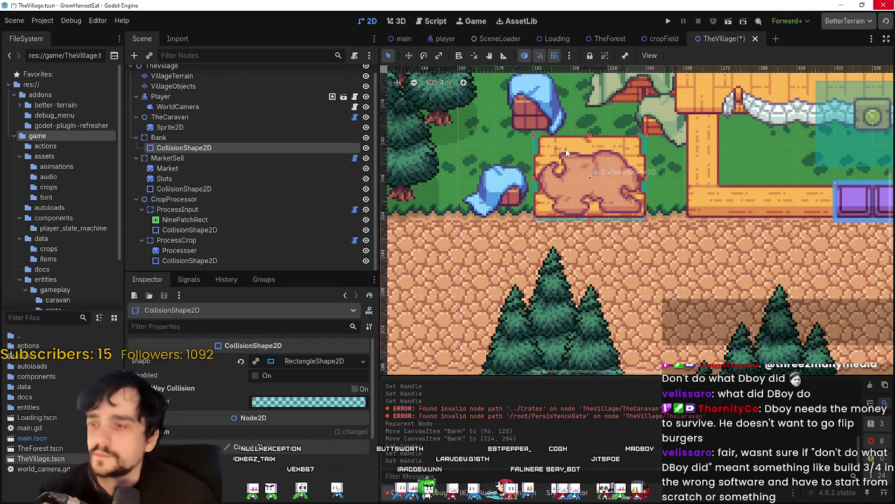
pyautogui.hotkey('ctrl', 's')
# Add a Sprite2D child under Bank and name it GoldAmountTexture.
pyautogui.rightClick(222, 136)
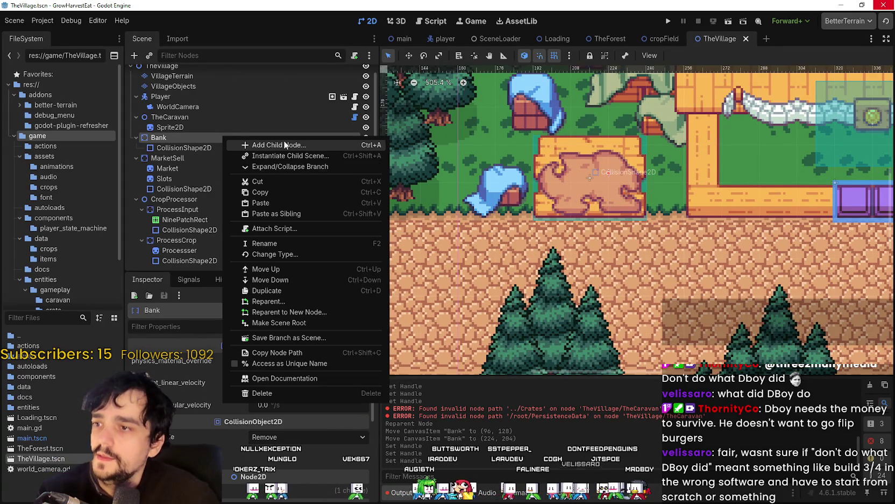
pyautogui.click(283, 140)
pyautogui.write('Sprite2')
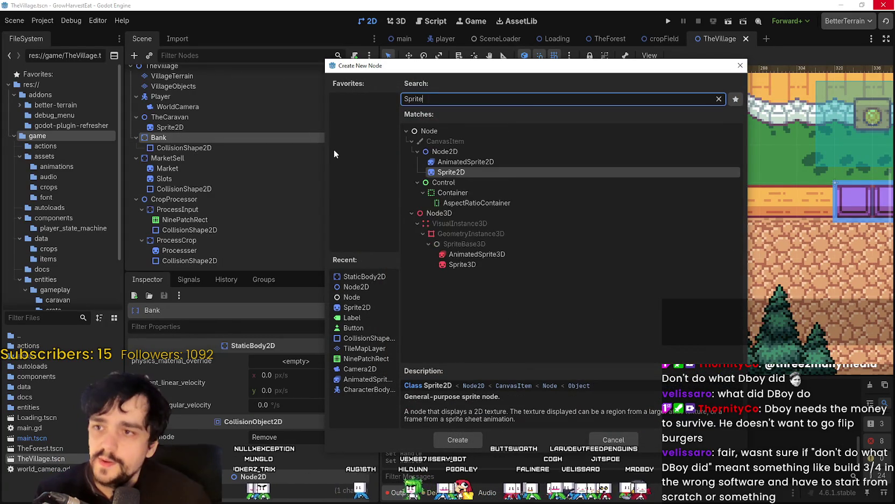
pyautogui.press('Return')
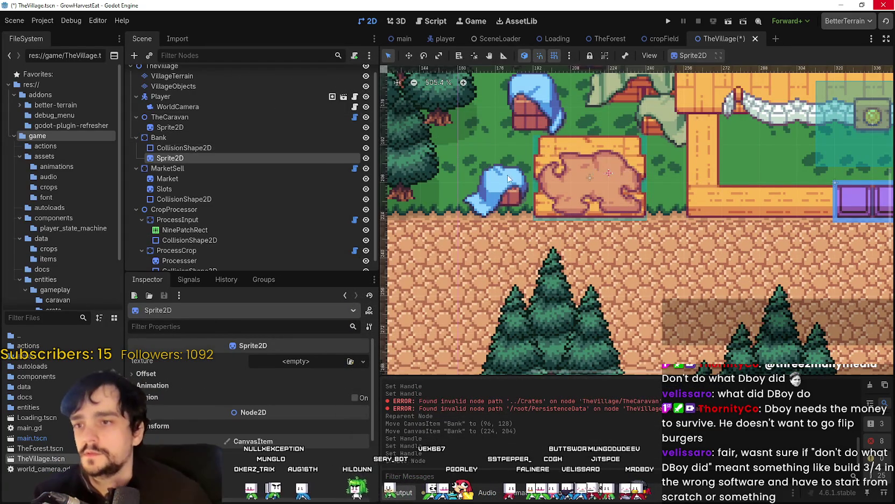
pyautogui.scroll(-3, 541, 188)
pyautogui.scroll(2, 542, 185)
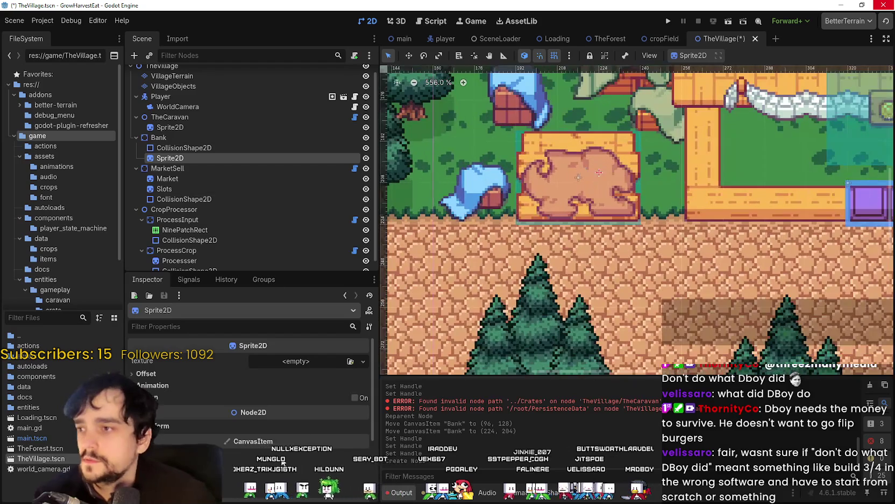
pyautogui.doubleClick(202, 158)
pyautogui.write('GoldAmountText')
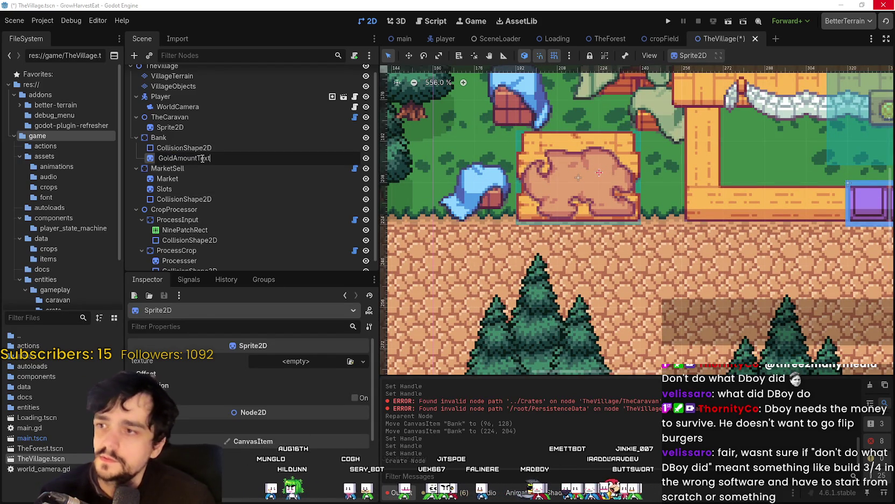
pyautogui.write('ure')
pyautogui.press('Return')
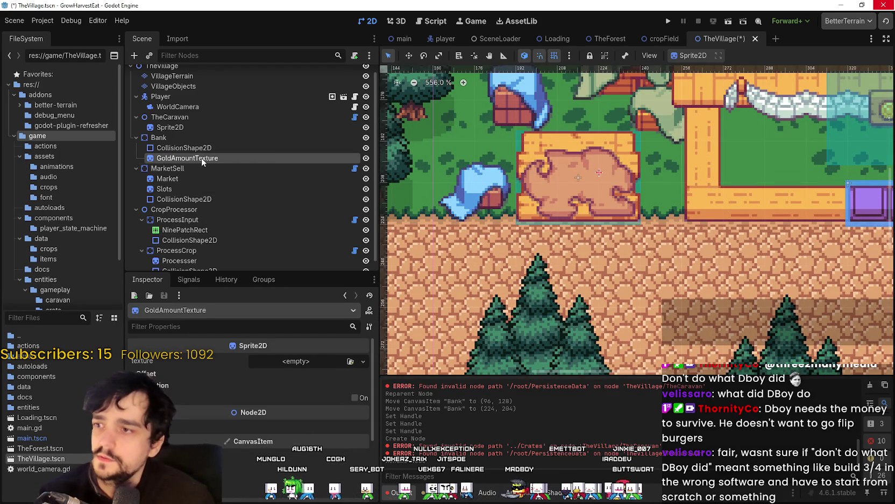
pyautogui.rightClick(202, 157)
pyautogui.click(174, 157)
pyautogui.doubleClick(173, 156)
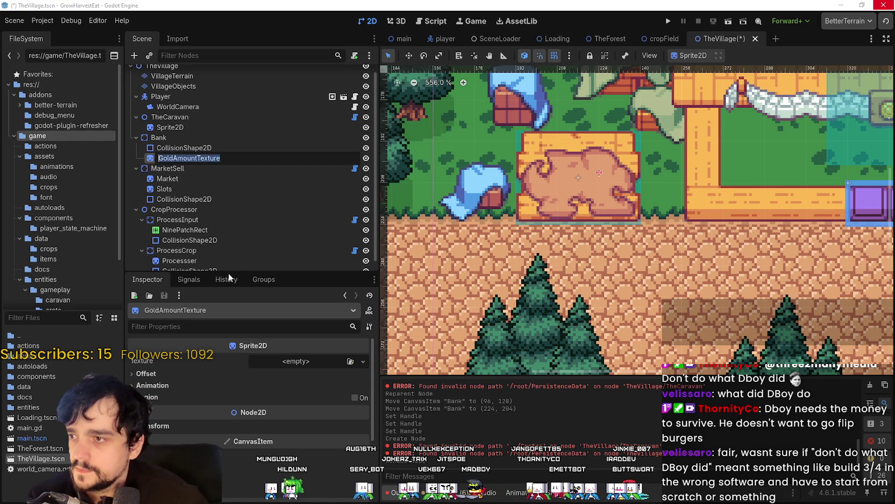
pyautogui.press('Return')
# Give the sprite a new AtlasTexture whose atlas source is the loaded sprite sheet image.
pyautogui.click(287, 364)
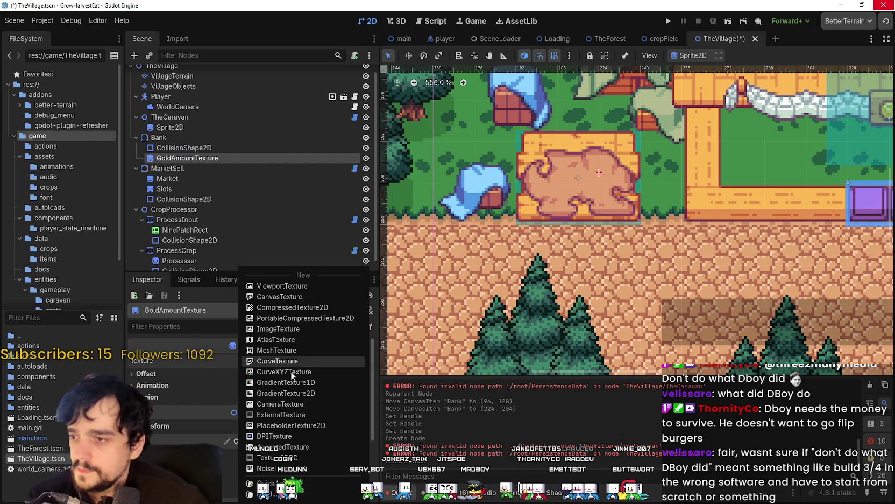
pyautogui.click(284, 340)
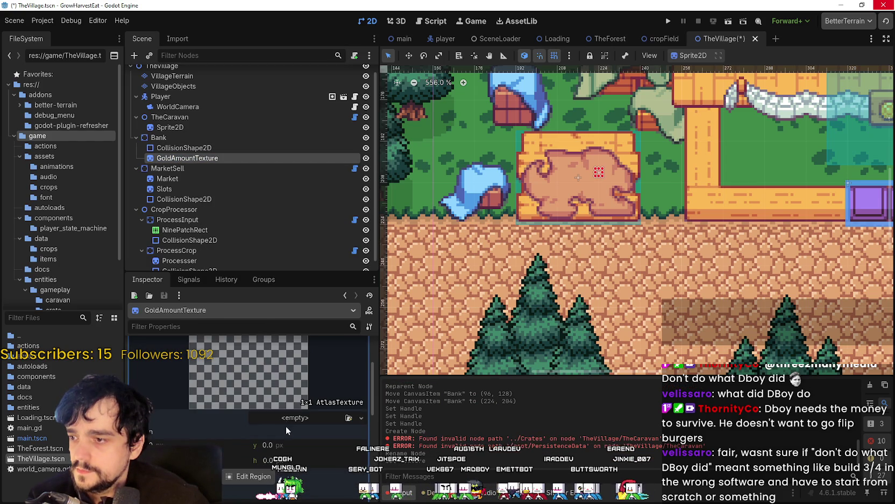
pyautogui.click(285, 425)
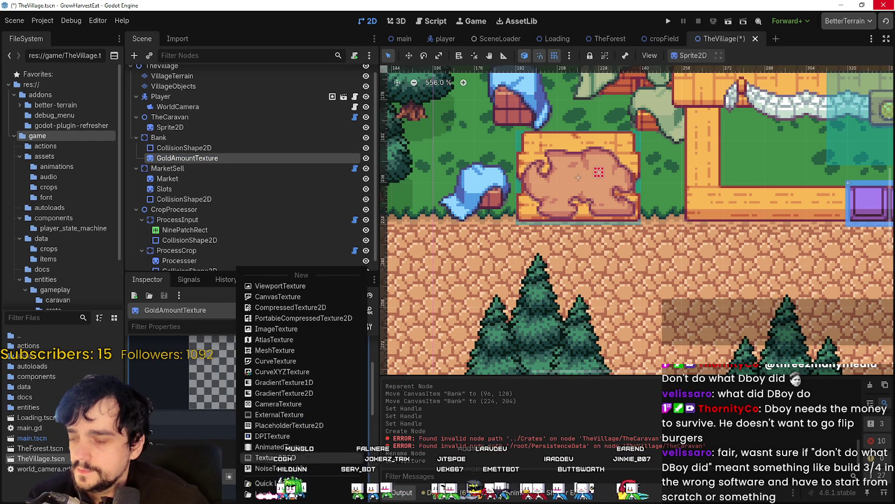
pyautogui.click(278, 340)
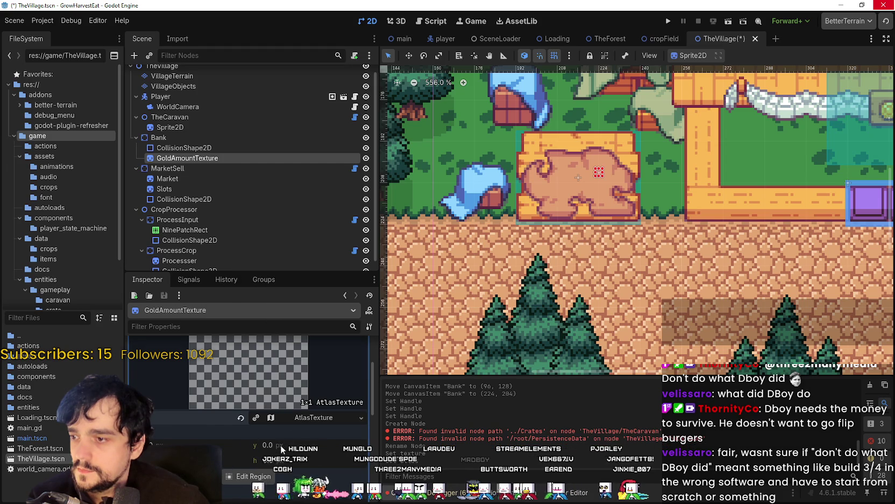
pyautogui.click(240, 418)
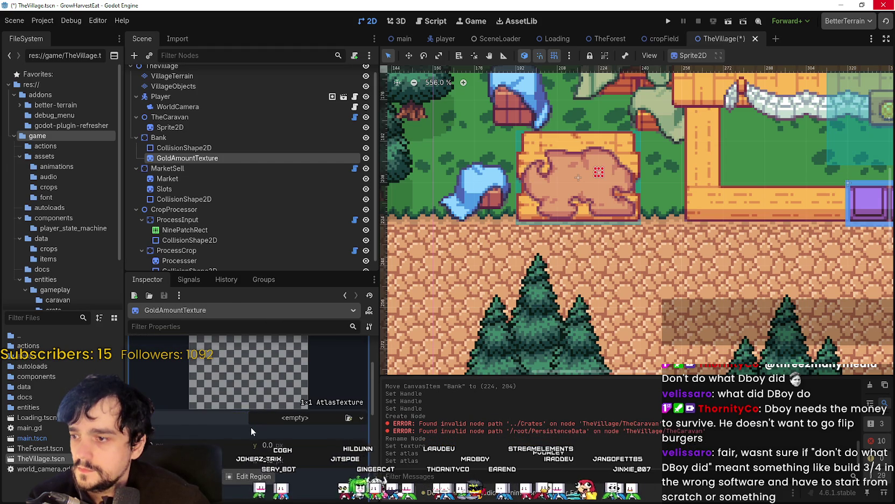
pyautogui.scroll(-2, 280, 403)
pyautogui.click(301, 375)
pyautogui.click(286, 490)
pyautogui.press('Return')
pyautogui.scroll(-3, 256, 465)
# Draw the atlas region around the small gold coin cluster in the Region Editor and close it.
pyautogui.click(253, 462)
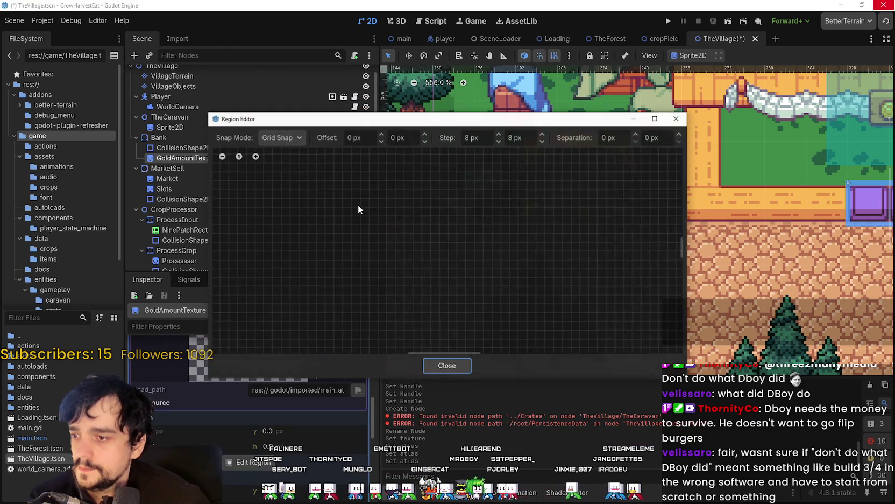
pyautogui.scroll(-3, 297, 268)
pyautogui.scroll(4, 333, 250)
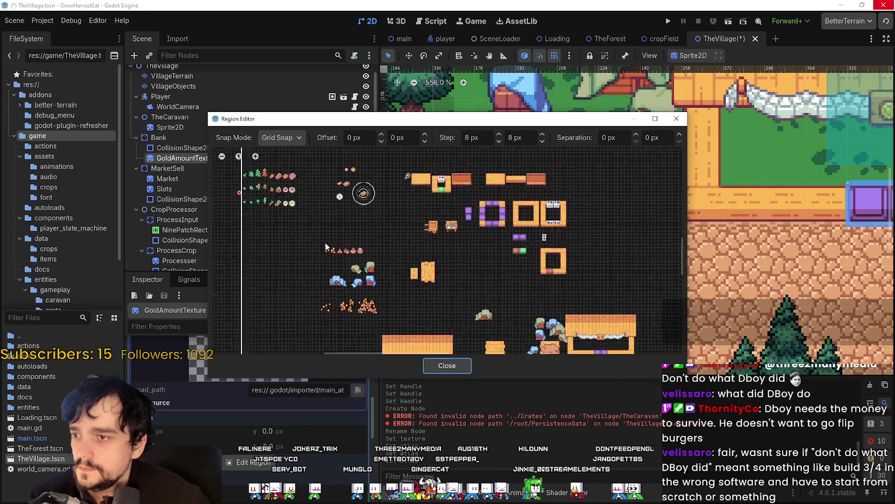
pyautogui.scroll(-3, 325, 273)
pyautogui.scroll(5, 359, 241)
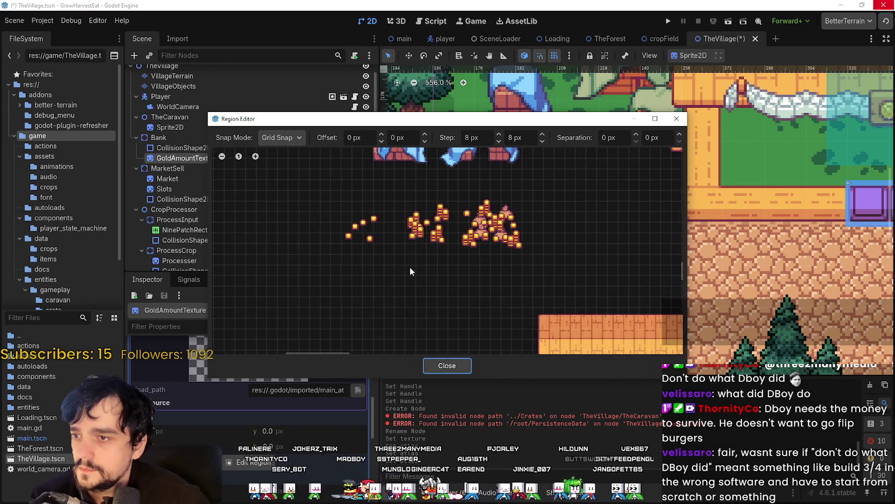
pyautogui.scroll(2, 357, 242)
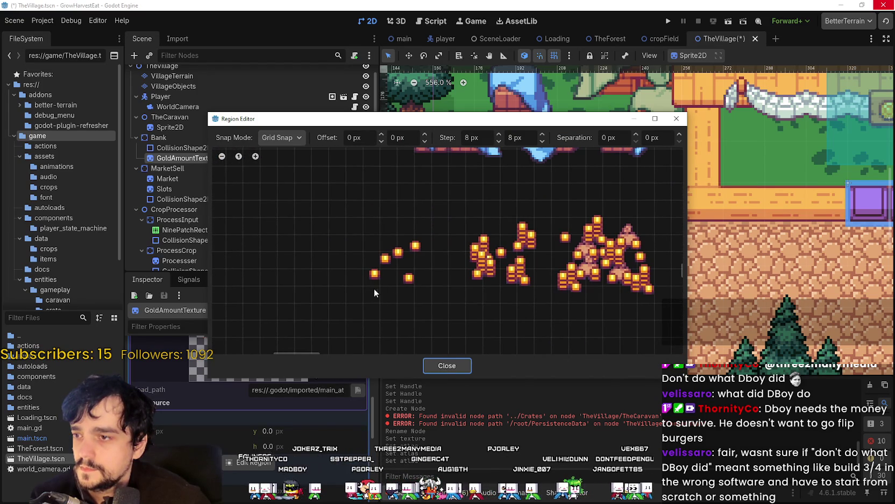
pyautogui.scroll(1, 480, 299)
pyautogui.hscroll(2, 479, 300)
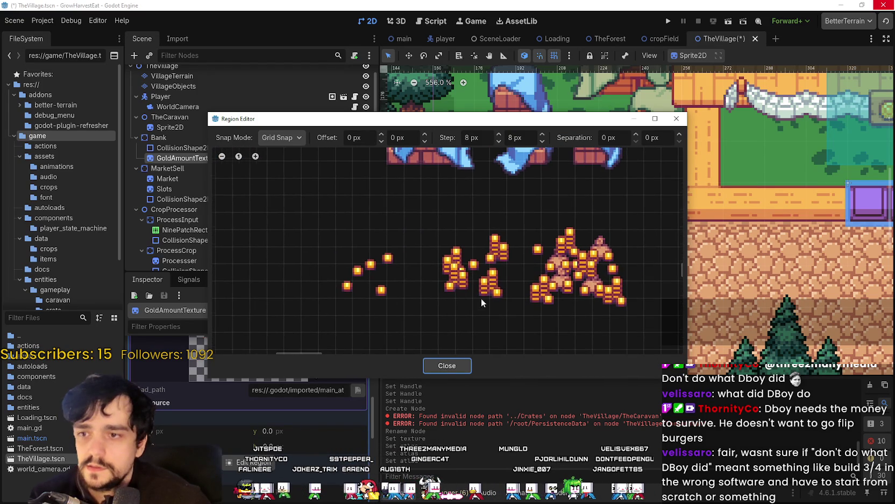
pyautogui.moveTo(523, 212)
pyautogui.mouseDown()
pyautogui.moveTo(439, 325)
pyautogui.moveTo(416, 323)
pyautogui.mouseUp()
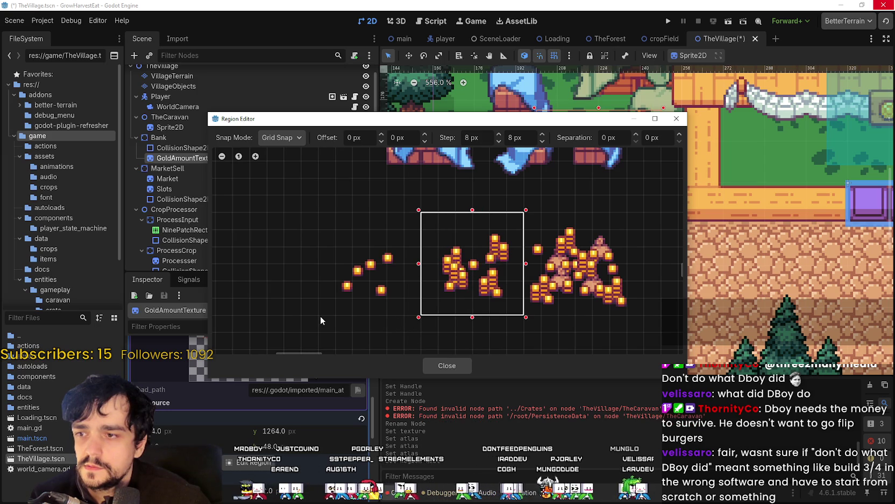
pyautogui.moveTo(321, 316); pyautogui.dragTo(423, 210)
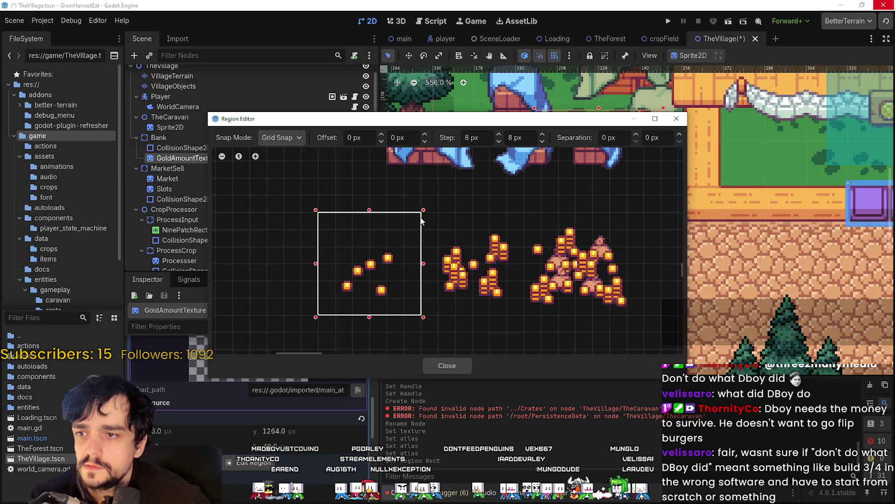
pyautogui.click(458, 365)
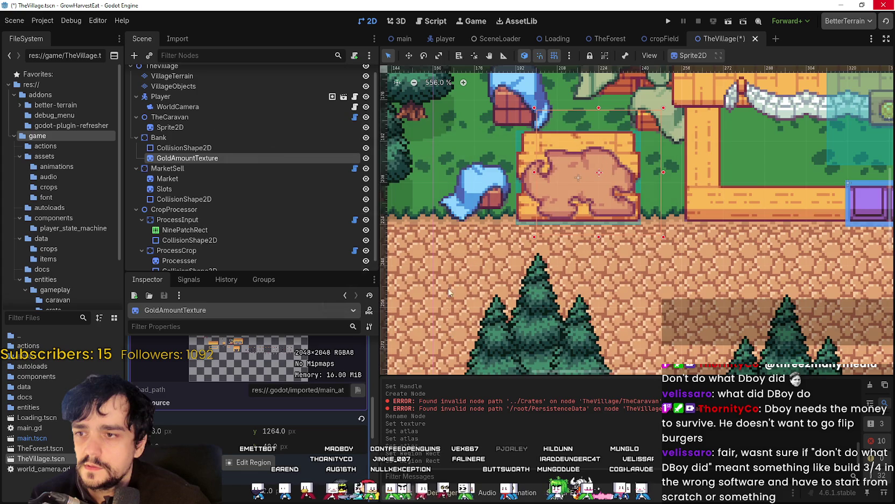
# Select GoldAmountTexture and drag the coins about (32, 21) px down-right onto the rug's edge.
pyautogui.scroll(-2, 548, 228)
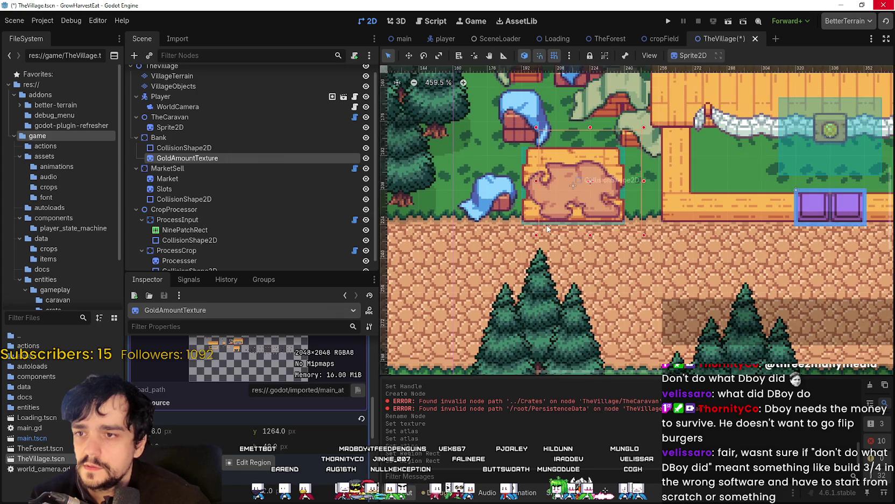
pyautogui.click(228, 148)
pyautogui.click(228, 138)
pyautogui.scroll(-1, 609, 192)
pyautogui.scroll(-1, 477, 204)
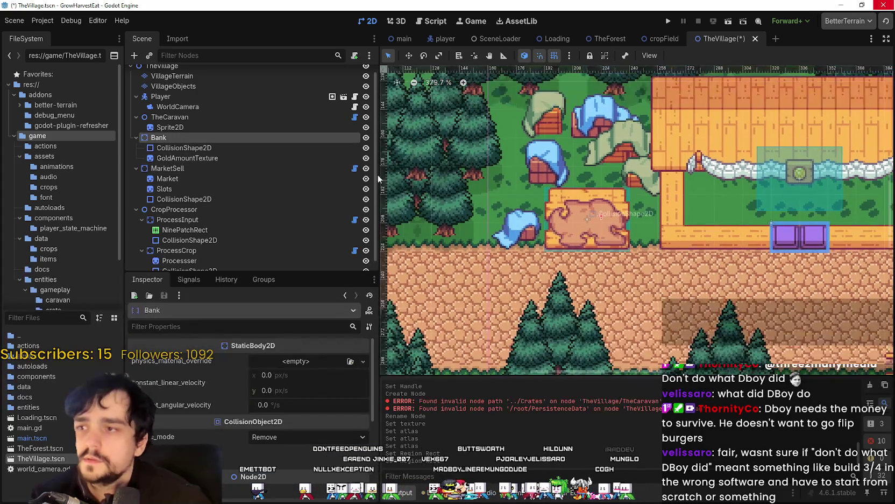
pyautogui.scroll(1, 164, 135)
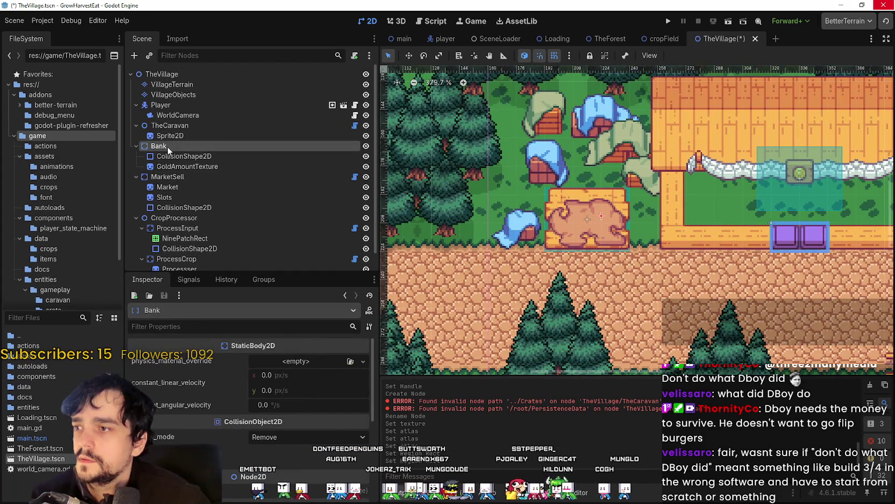
pyautogui.click(177, 156)
pyautogui.click(180, 167)
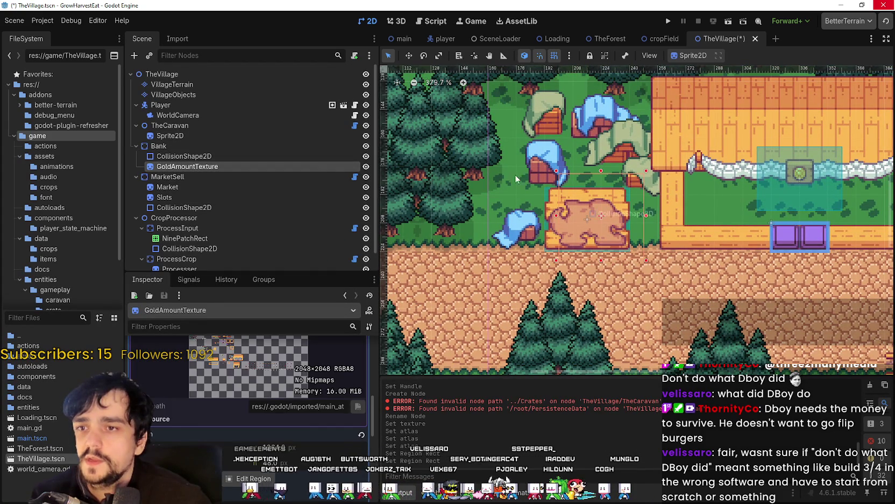
pyautogui.scroll(2, 521, 191)
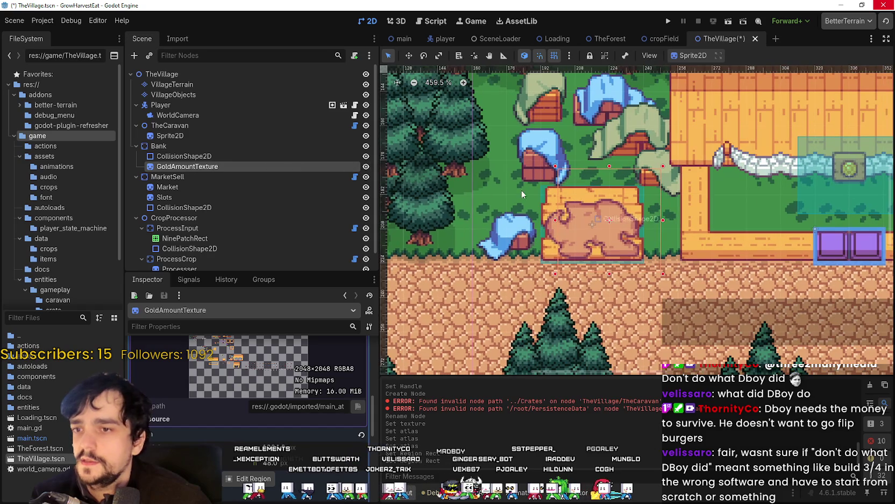
pyautogui.doubleClick(365, 168)
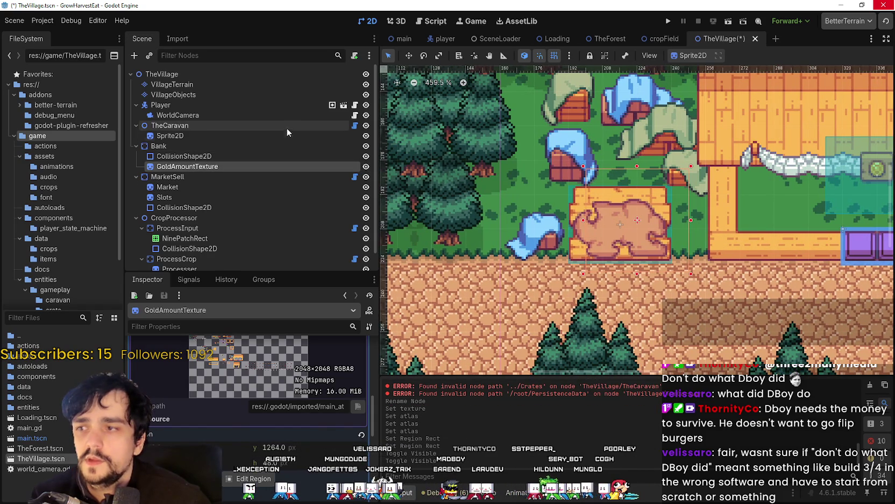
pyautogui.click(409, 55)
pyautogui.moveTo(576, 216)
pyautogui.mouseDown()
pyautogui.moveTo(655, 268)
pyautogui.moveTo(626, 202)
pyautogui.mouseUp()
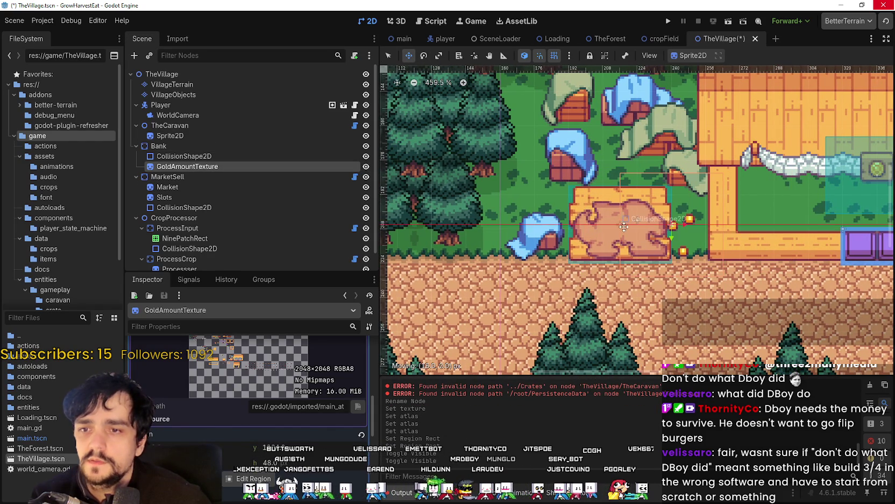
# Turn on y_sort_enabled for Bank under CanvasItem Ordering.
pyautogui.click(170, 178)
pyautogui.click(159, 145)
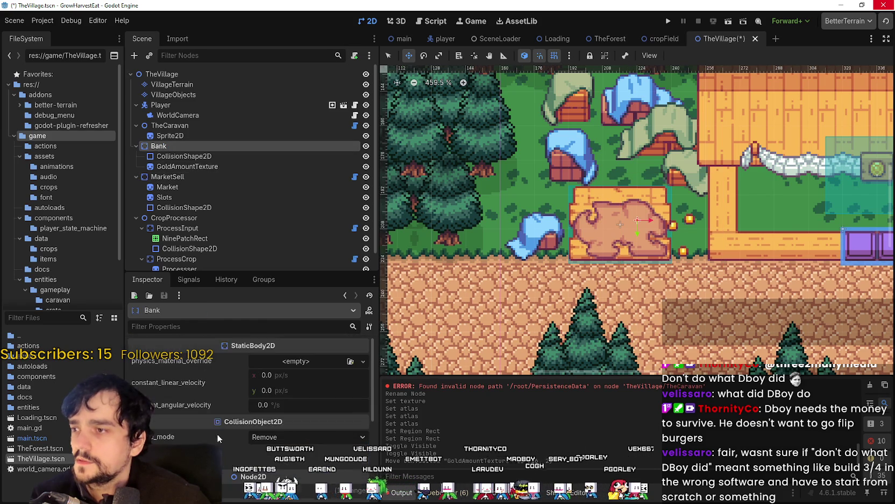
pyautogui.scroll(-3, 220, 432)
pyautogui.click(153, 389)
pyautogui.scroll(-4, 182, 409)
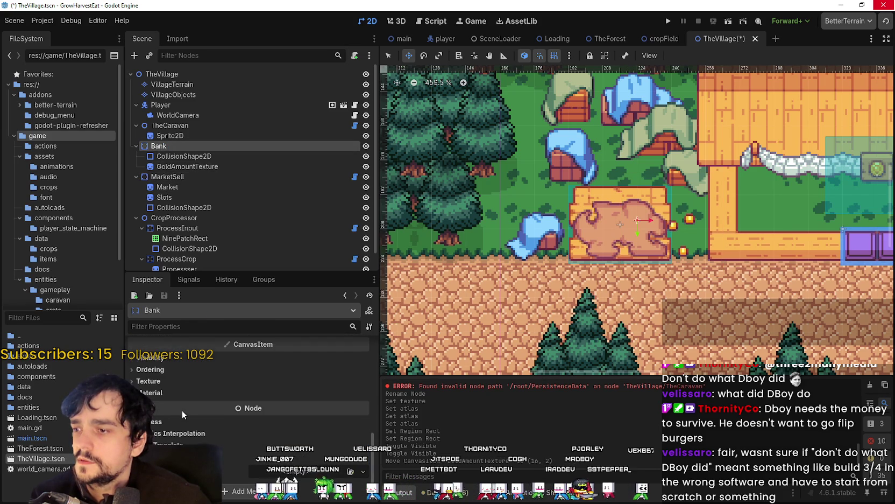
pyautogui.scroll(3, 187, 412)
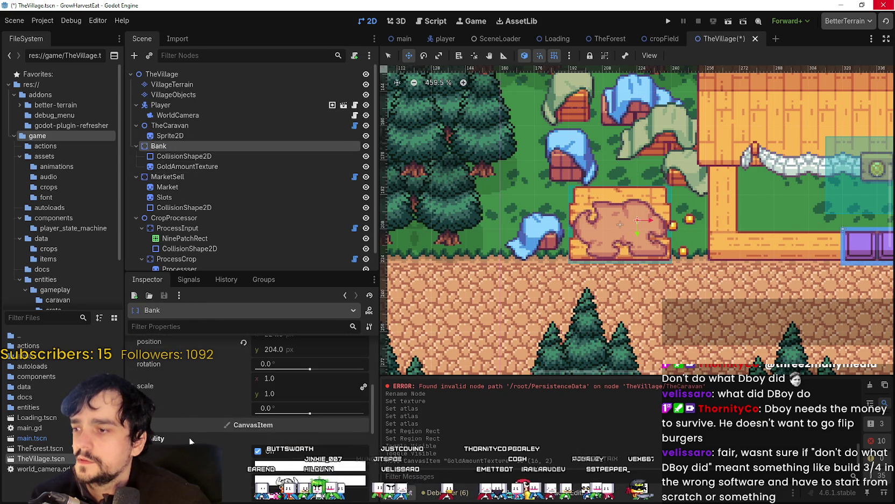
pyautogui.scroll(-3, 177, 430)
pyautogui.scroll(-2, 165, 420)
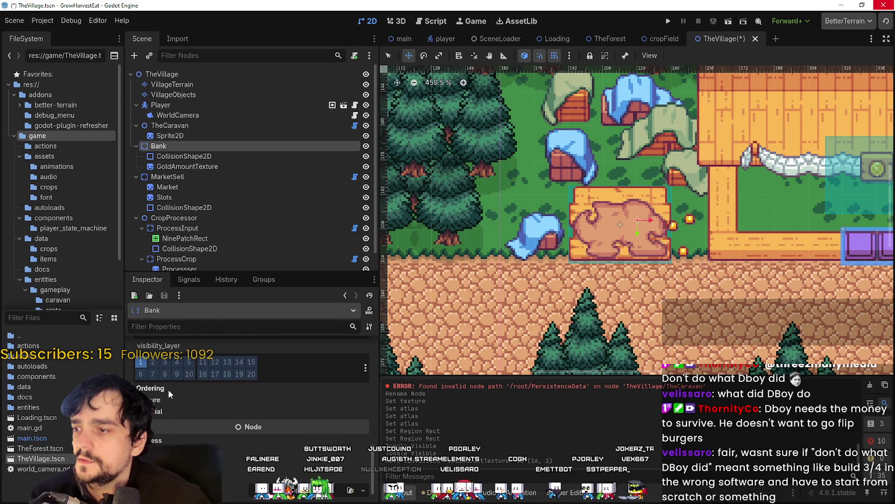
pyautogui.click(168, 388)
pyautogui.click(274, 429)
# Undo an accidental Bank move and set Bank's z_index to 1.
pyautogui.moveTo(700, 250)
pyautogui.mouseDown()
pyautogui.moveTo(666, 250)
pyautogui.moveTo(690, 256)
pyautogui.mouseUp()
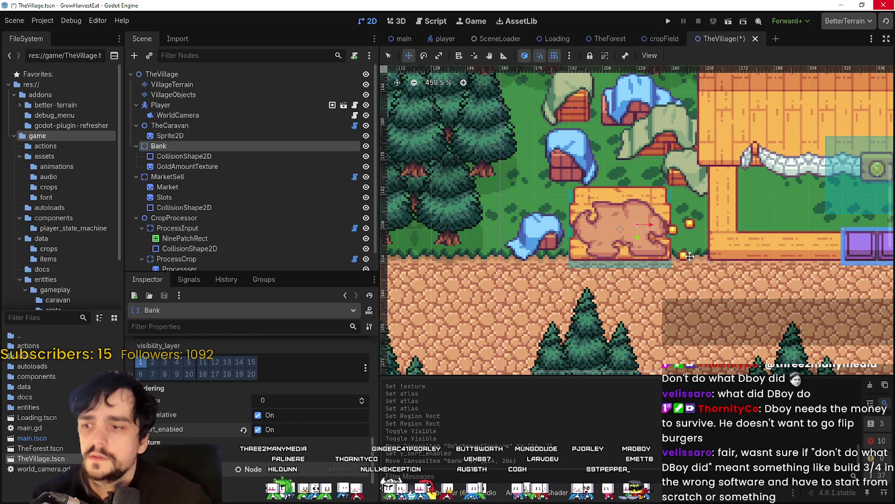
pyautogui.hotkey('ctrl', 'z')
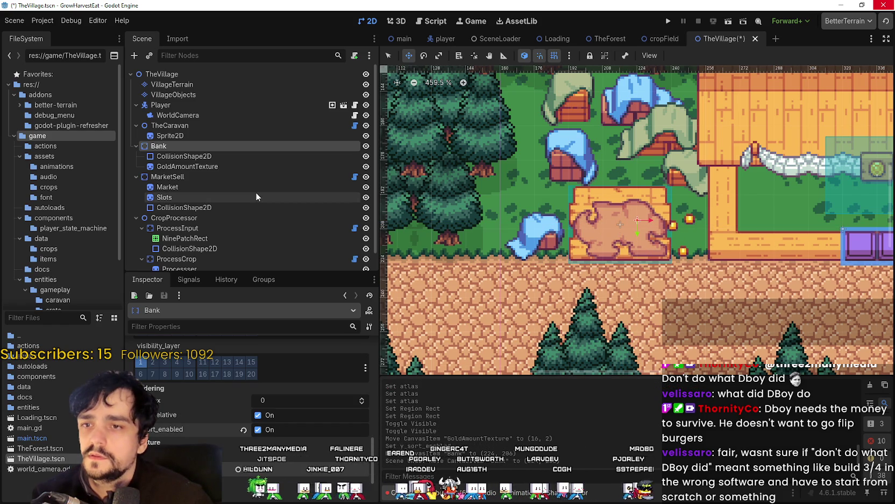
pyautogui.click(355, 402)
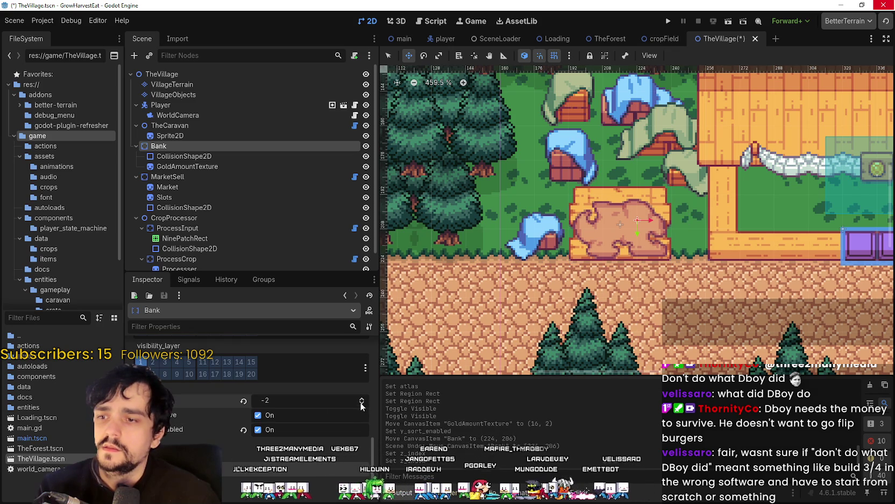
pyautogui.click(361, 398)
pyautogui.click(361, 398)
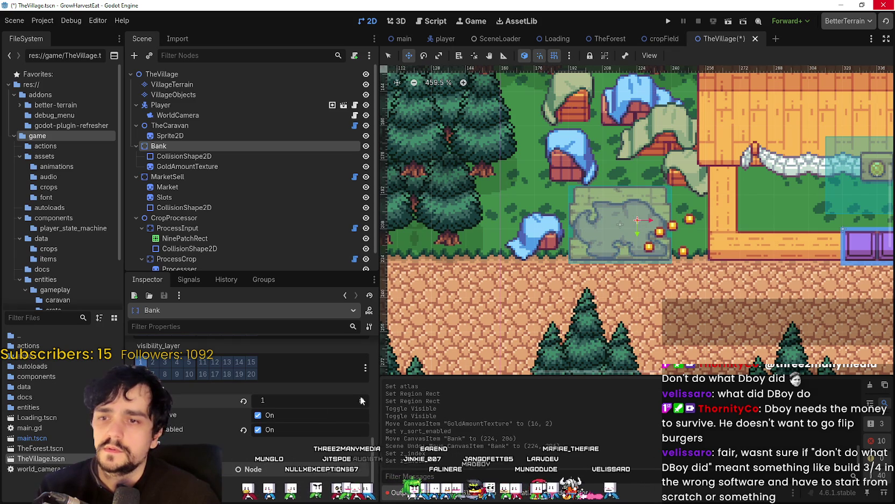
# Expand MarketSell's Transform and Ordering properties to compare its settings.
pyautogui.click(206, 175)
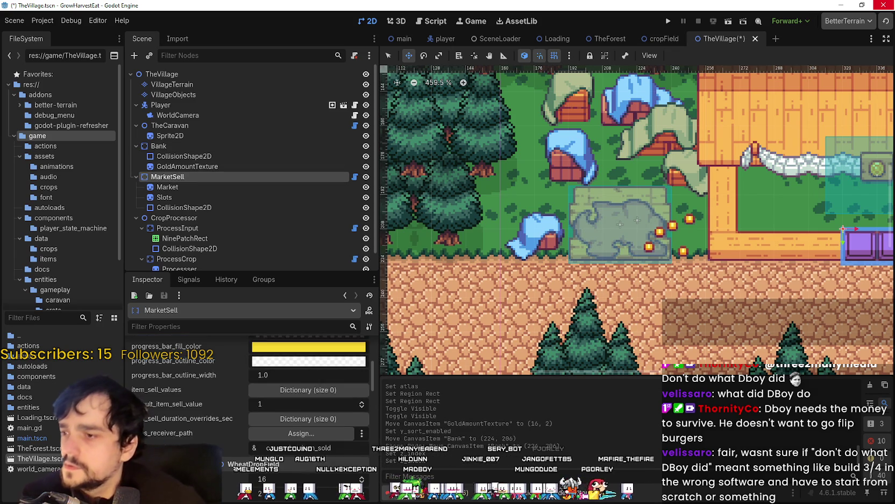
pyautogui.scroll(-10, 251, 387)
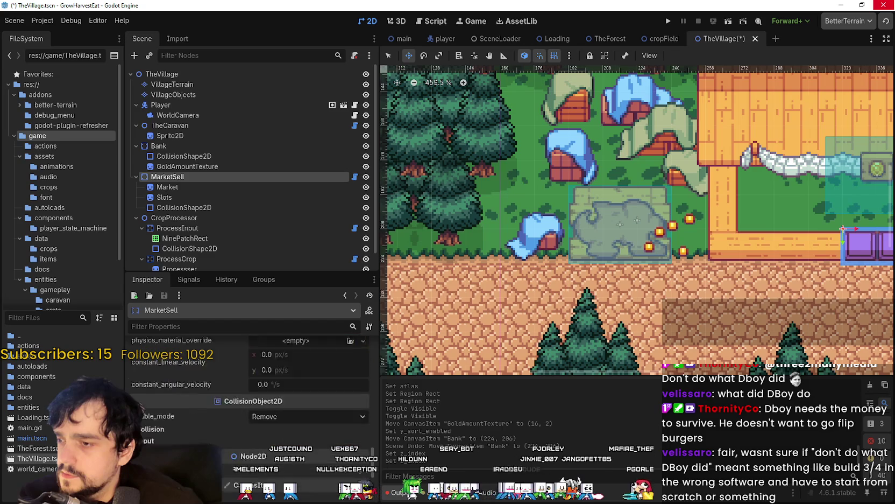
pyautogui.click(150, 350)
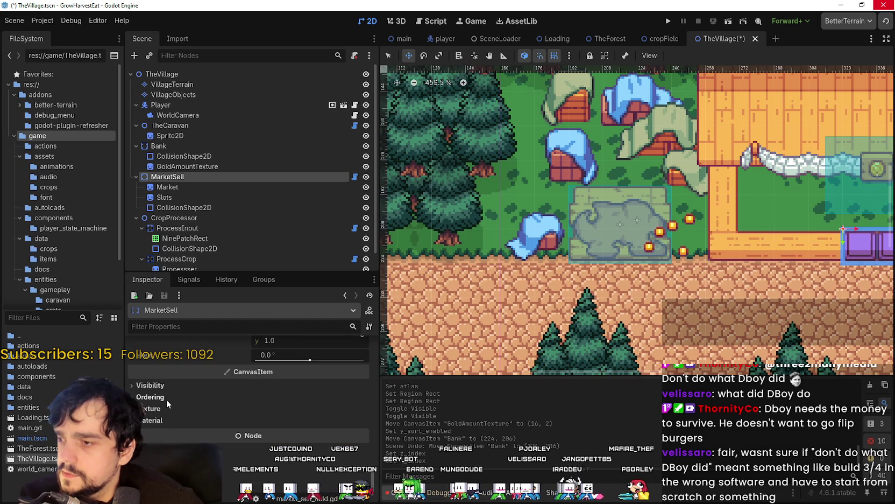
pyautogui.click(150, 398)
pyautogui.scroll(-6, 486, 339)
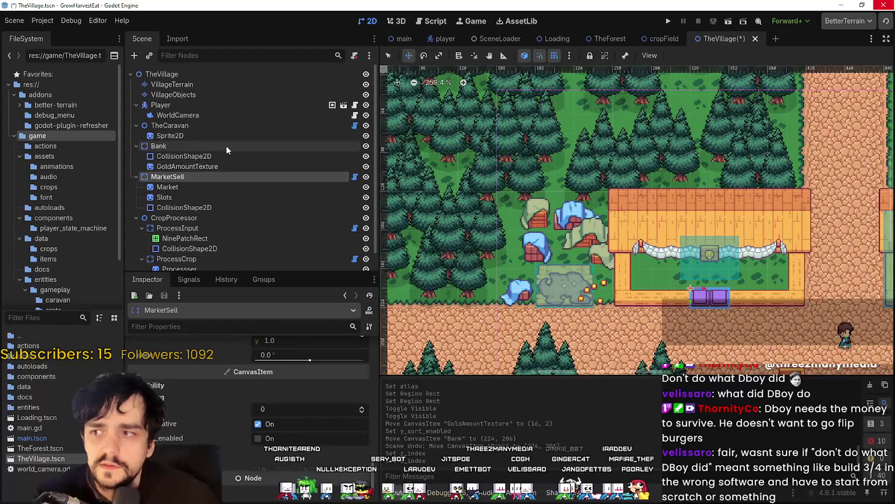
# Turn on Y-sorting for the TheVillage root node.
pyautogui.click(162, 74)
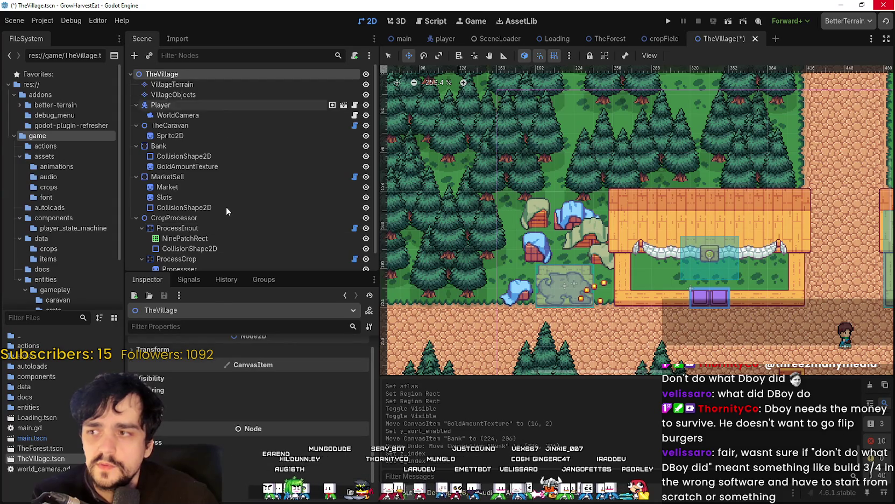
pyautogui.scroll(1, 236, 441)
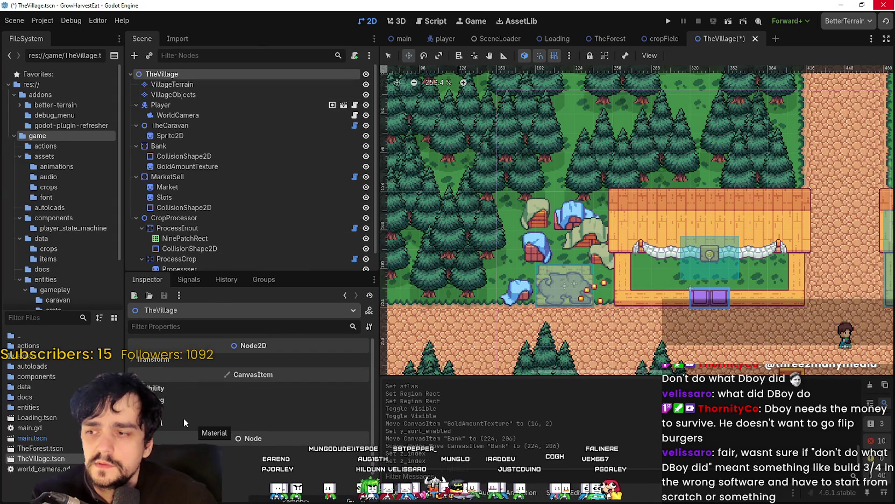
pyautogui.scroll(-2, 281, 448)
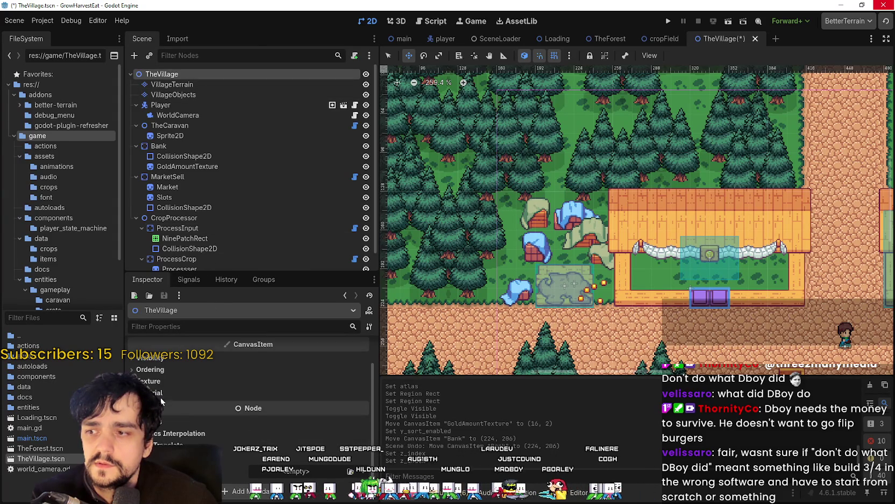
pyautogui.click(150, 369)
pyautogui.click(258, 411)
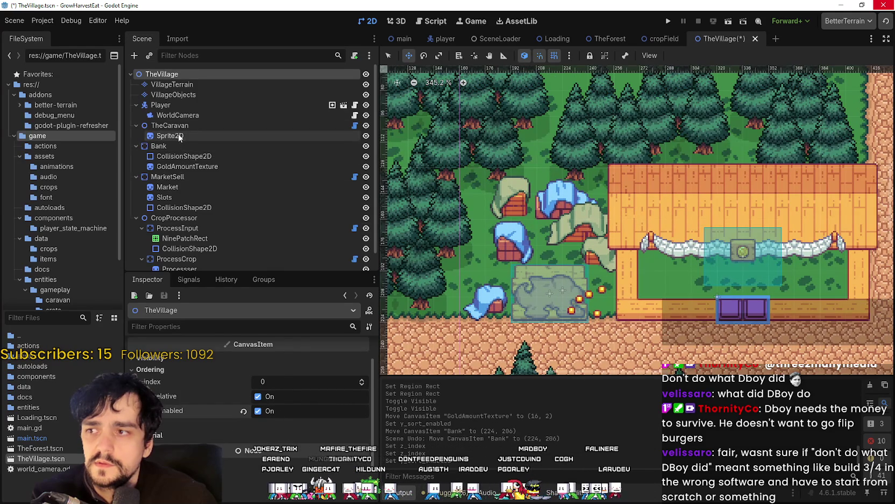
# Turn off Bank's y_sort_enabled and reset its z_index to 0.
pyautogui.click(178, 137)
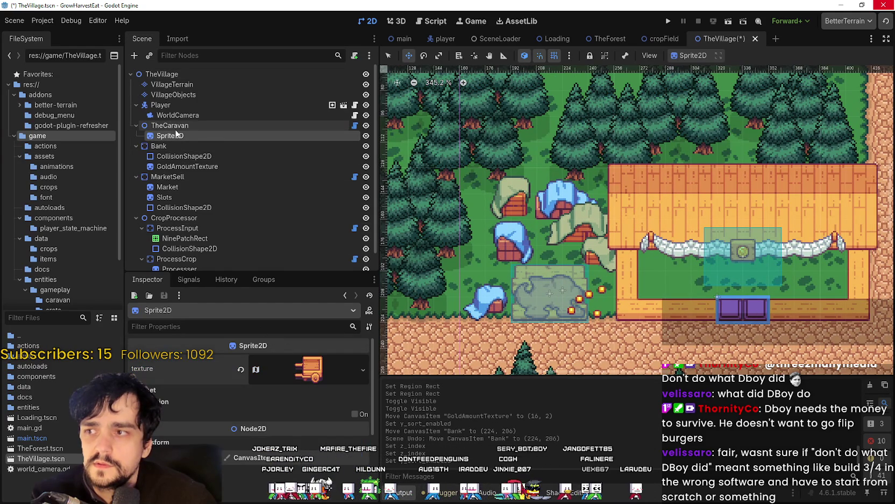
pyautogui.click(226, 125)
pyautogui.scroll(-3, 257, 455)
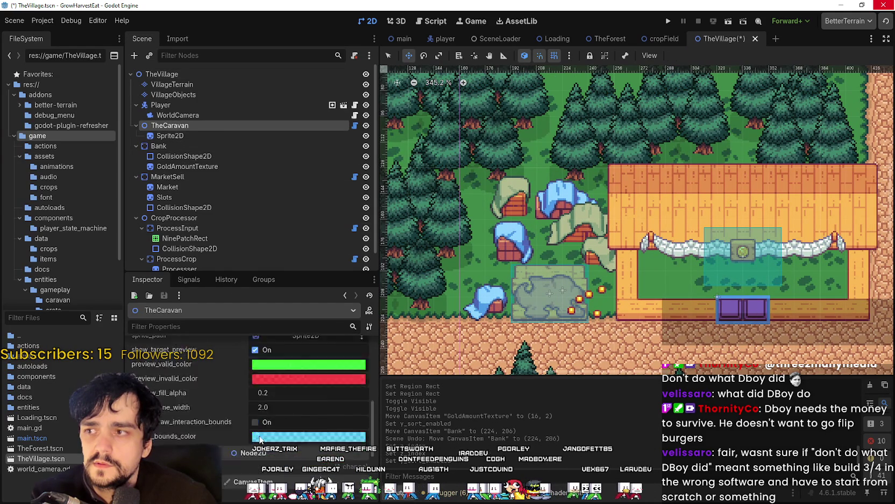
pyautogui.click(187, 144)
pyautogui.scroll(-3, 214, 394)
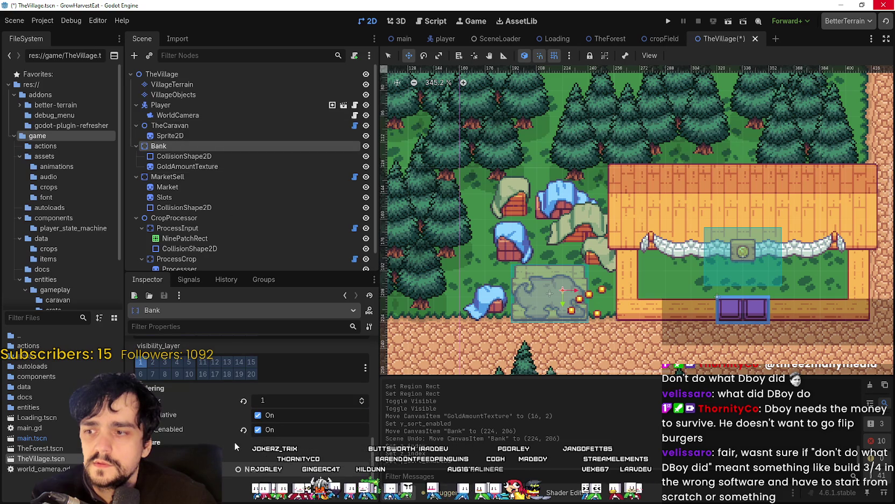
pyautogui.click(244, 429)
pyautogui.scroll(2, 563, 296)
pyautogui.click(362, 403)
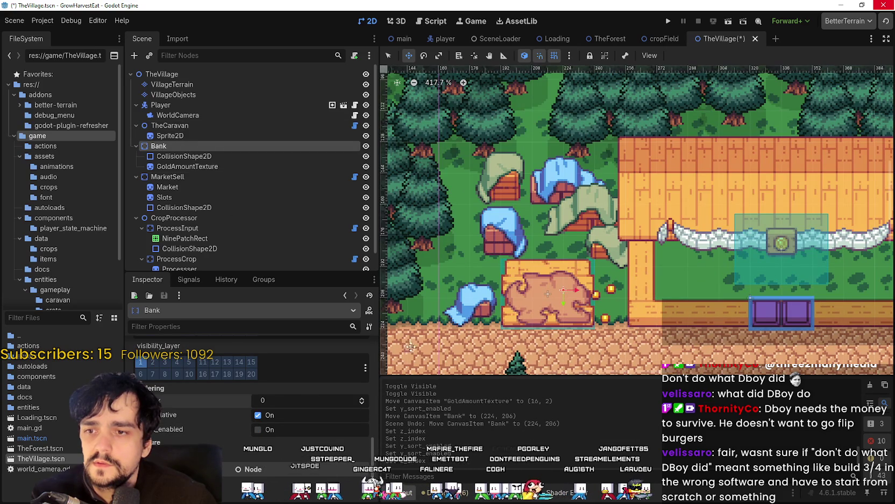
# Drag the GoldAmountTexture coins to the rug's right edge.
pyautogui.click(183, 155)
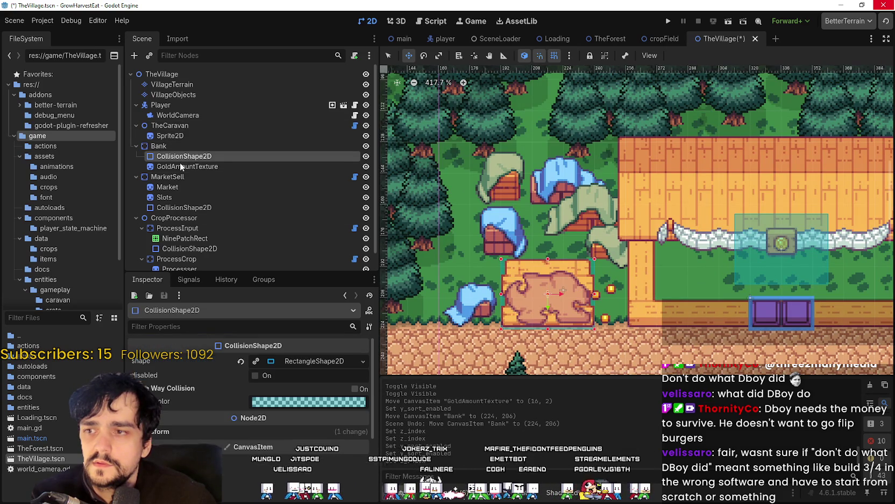
pyautogui.click(180, 168)
pyautogui.scroll(5, 269, 380)
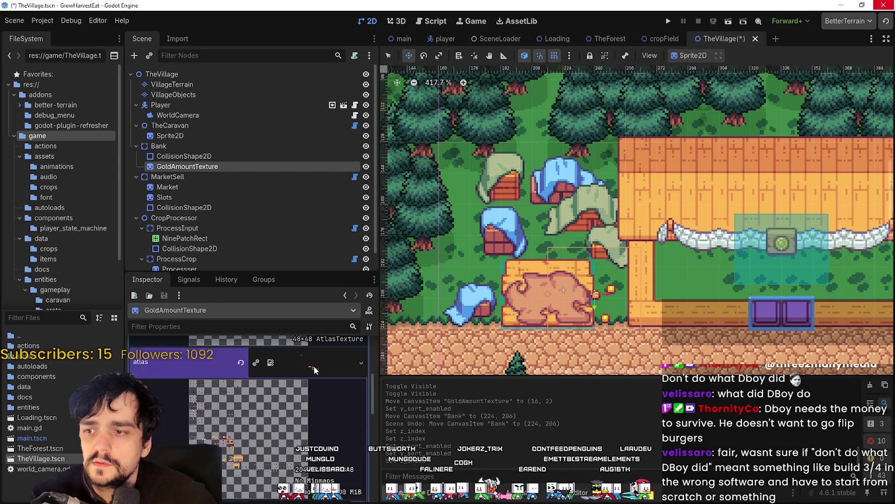
pyautogui.scroll(2, 305, 378)
pyautogui.click(308, 359)
pyautogui.scroll(3, 566, 299)
pyautogui.moveTo(598, 310); pyautogui.dragTo(716, 310)
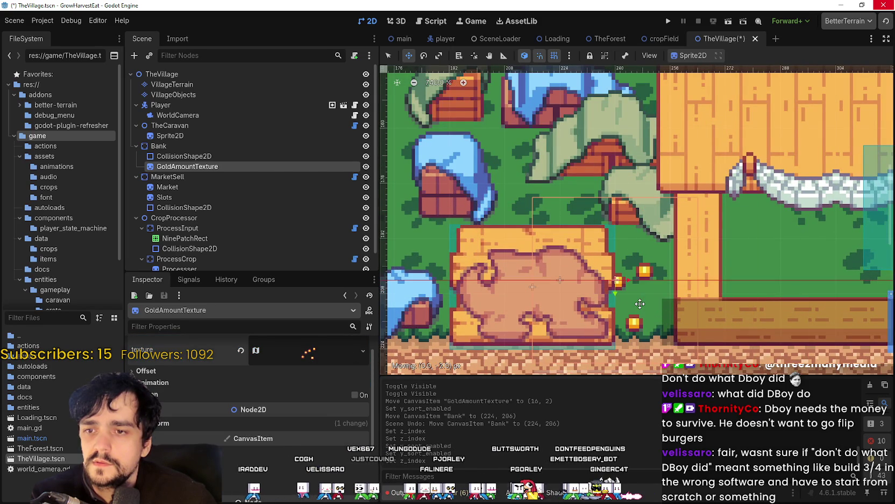
# Collapse MarketSell and CropProcessor and keep Bank directly under TheCaravan in the Scene tree.
pyautogui.click(180, 144)
pyautogui.click(137, 177)
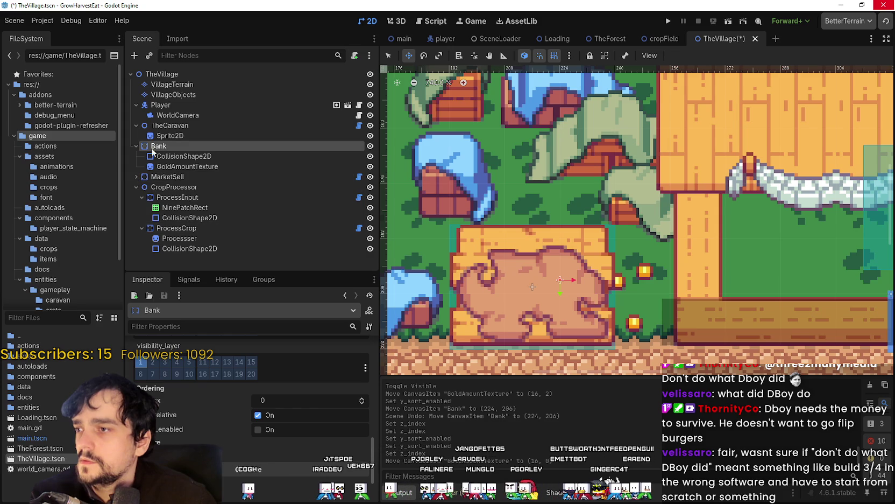
pyautogui.click(136, 187)
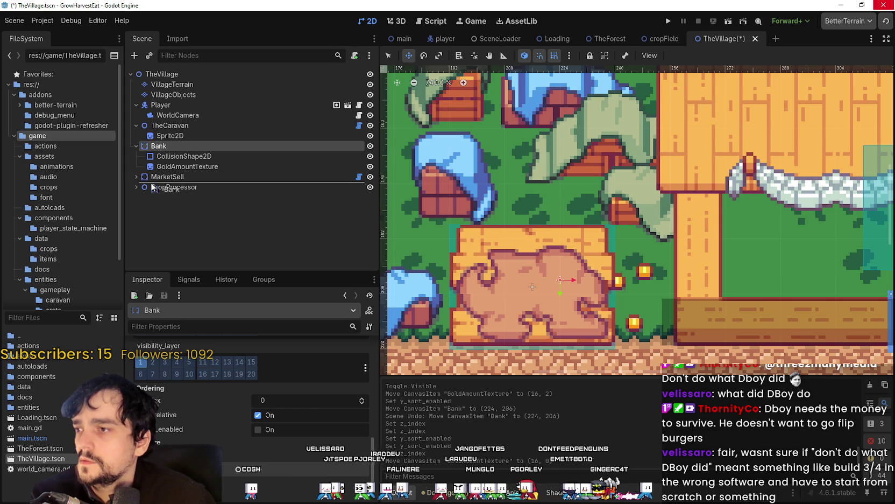
pyautogui.moveTo(152, 187); pyautogui.dragTo(152, 187)
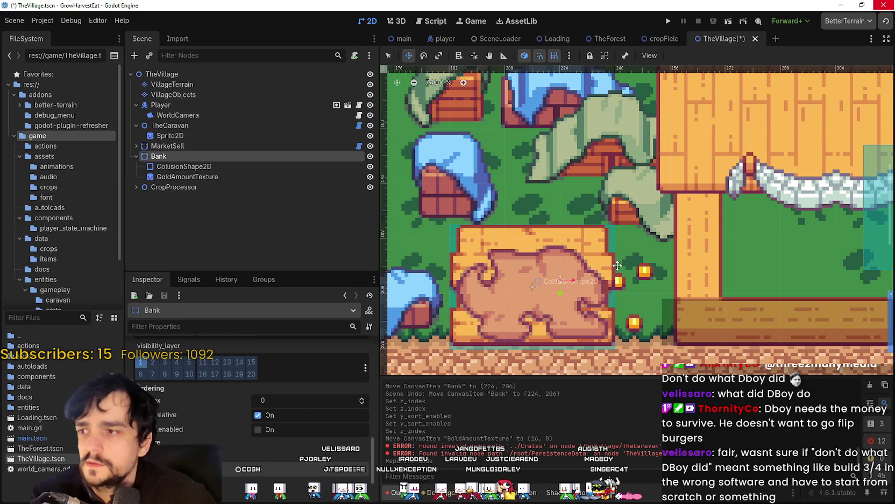
pyautogui.moveTo(159, 156)
pyautogui.mouseDown()
pyautogui.moveTo(165, 133)
pyautogui.moveTo(167, 153)
pyautogui.moveTo(164, 141)
pyautogui.mouseUp()
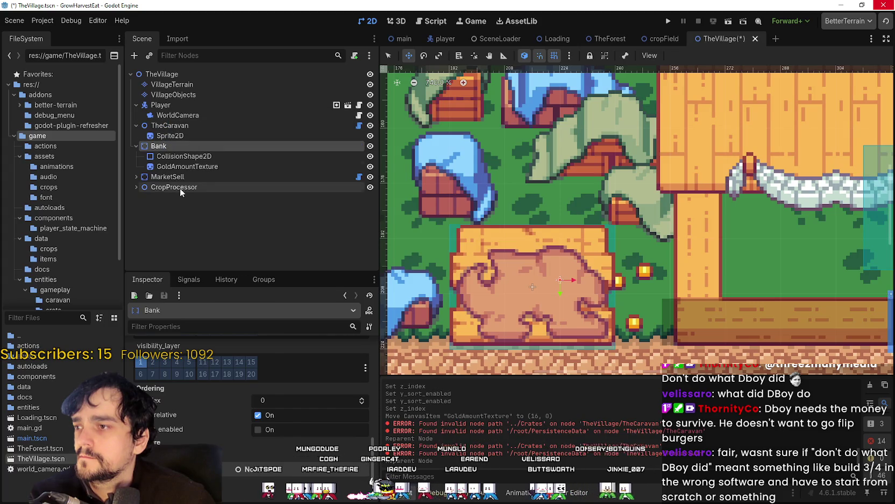
# Nudge the gold coins right, then set the Bank's z-index to 1 with y-sorting left off.
pyautogui.click(187, 167)
pyautogui.moveTo(621, 275)
pyautogui.mouseDown()
pyautogui.moveTo(684, 296)
pyautogui.moveTo(686, 350)
pyautogui.moveTo(684, 279)
pyautogui.mouseUp()
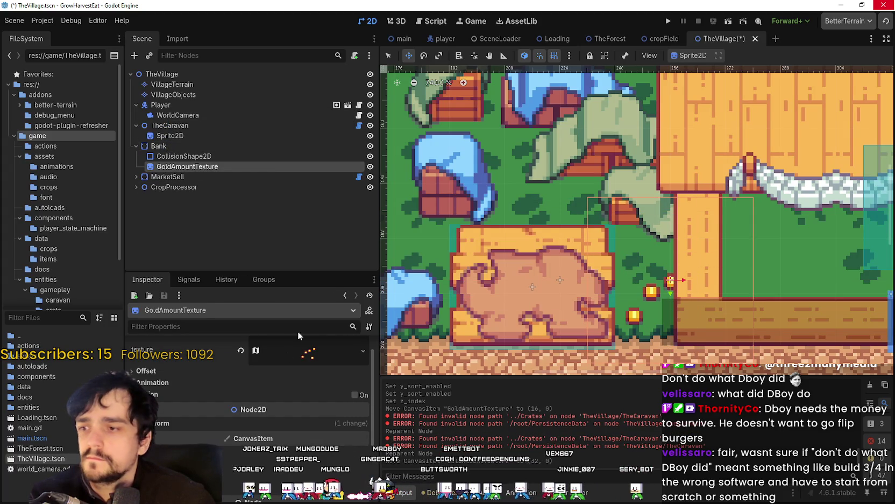
pyautogui.click(161, 146)
pyautogui.click(262, 428)
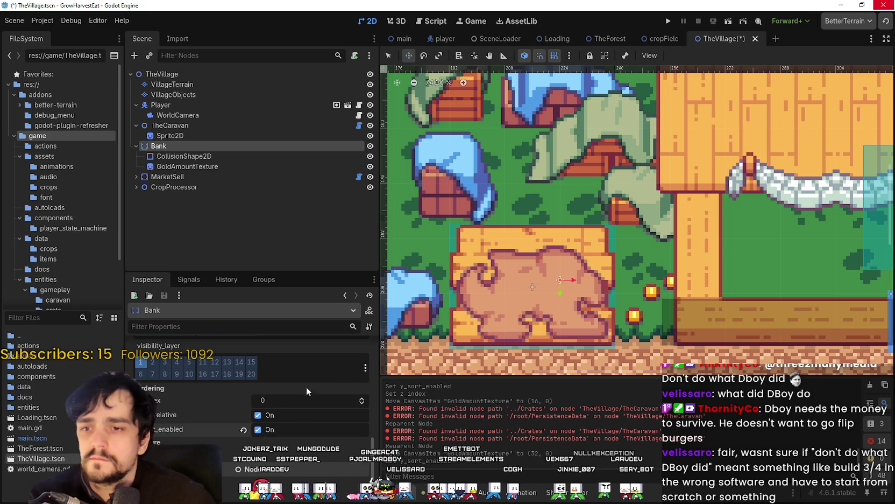
pyautogui.click(269, 430)
pyautogui.click(362, 398)
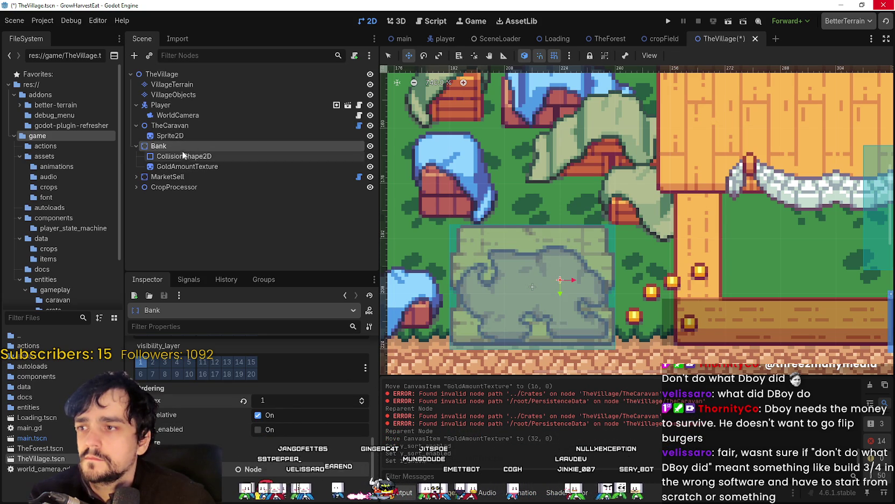
pyautogui.scroll(-4, 691, 234)
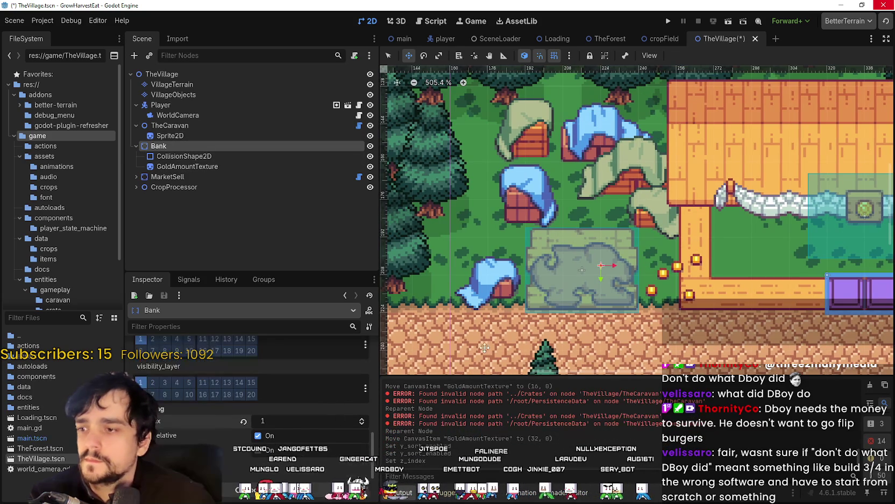
# Move GoldAmountTexture to (-8, -4) so the coins sit at the rug's centre.
pyautogui.click(187, 167)
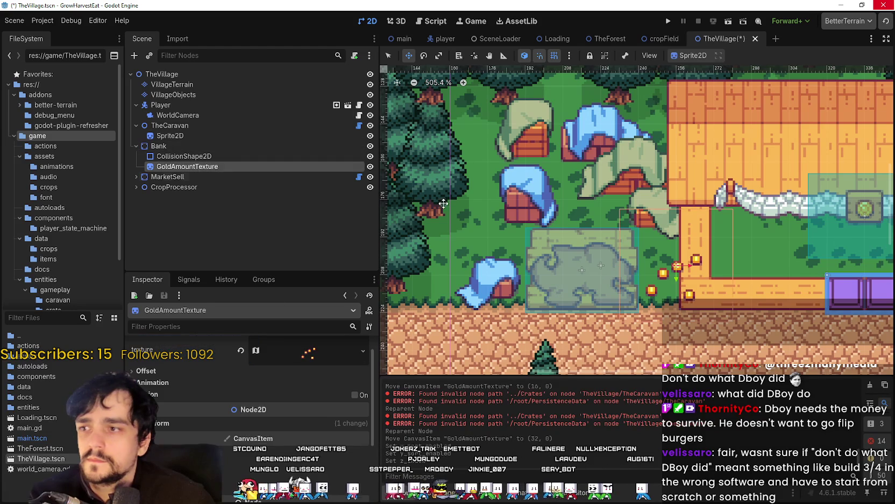
pyautogui.scroll(2, 647, 242)
pyautogui.moveTo(683, 272)
pyautogui.mouseDown()
pyautogui.moveTo(571, 274)
pyautogui.moveTo(570, 261)
pyautogui.mouseUp()
pyautogui.scroll(4, 611, 323)
pyautogui.scroll(4, 611, 323)
pyautogui.scroll(-8, 603, 317)
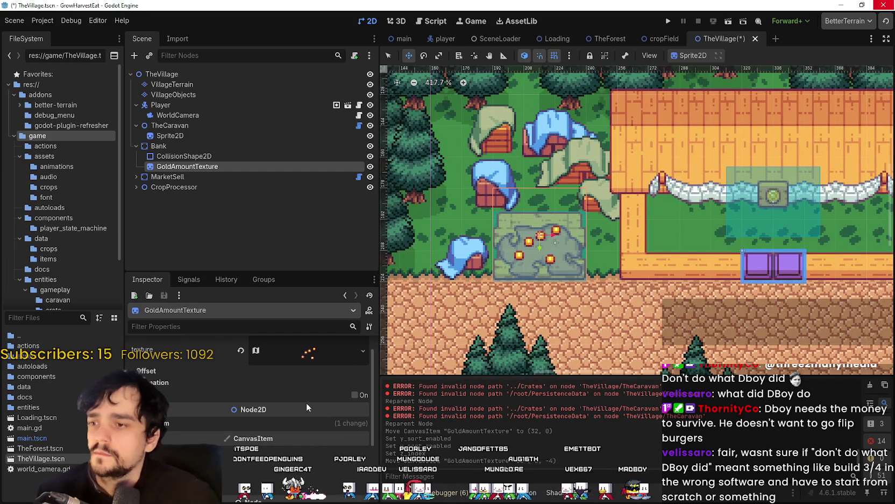
# Save the village scene and toggle the coins' visibility off and back on.
pyautogui.hotkey('ctrl', 's')
pyautogui.scroll(-2, 663, 261)
pyautogui.click(370, 166)
pyautogui.click(370, 167)
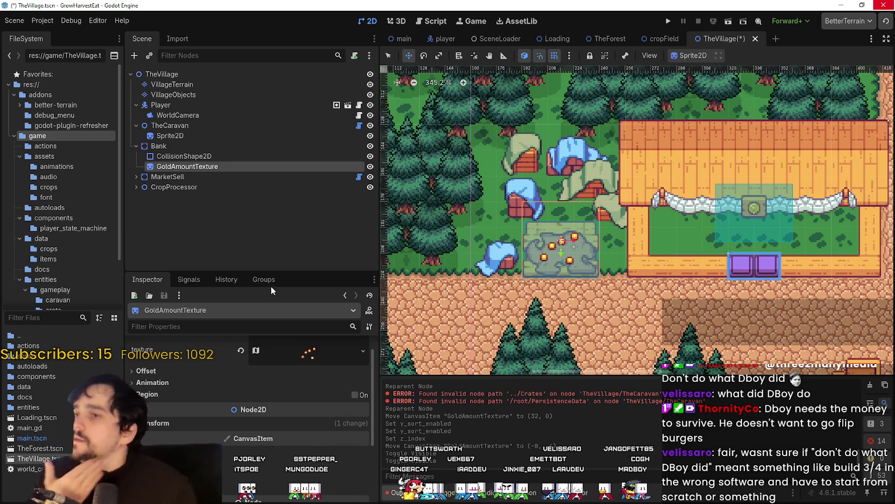
# Expand the coin sprite's AtlasTexture and open its region editor, framing the coins in view.
pyautogui.click(316, 356)
pyautogui.scroll(-2, 289, 434)
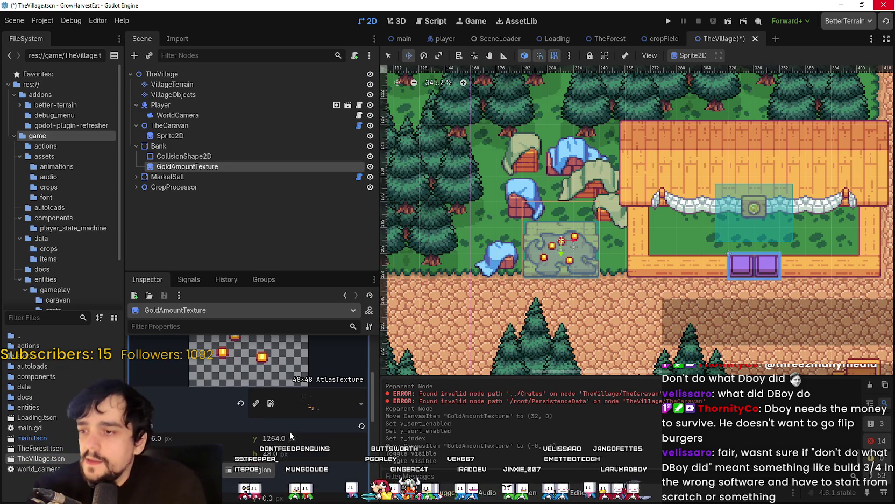
pyautogui.click(268, 468)
pyautogui.scroll(-5, 422, 283)
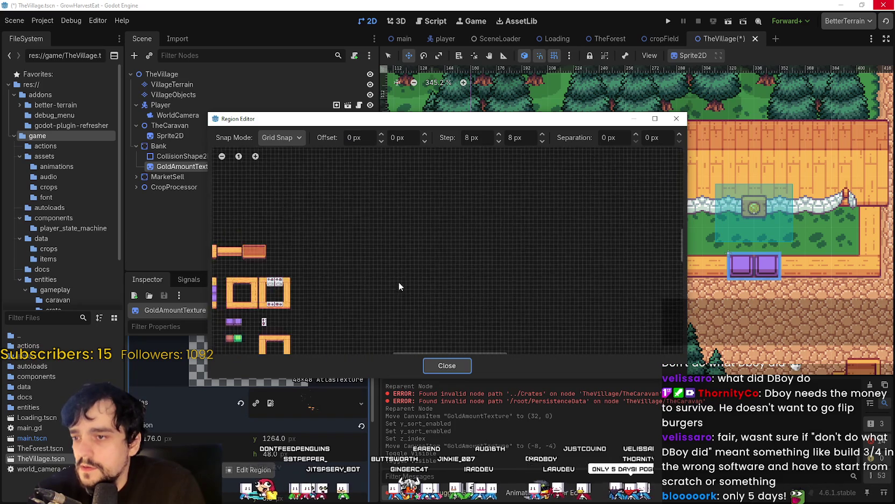
pyautogui.scroll(7, 336, 257)
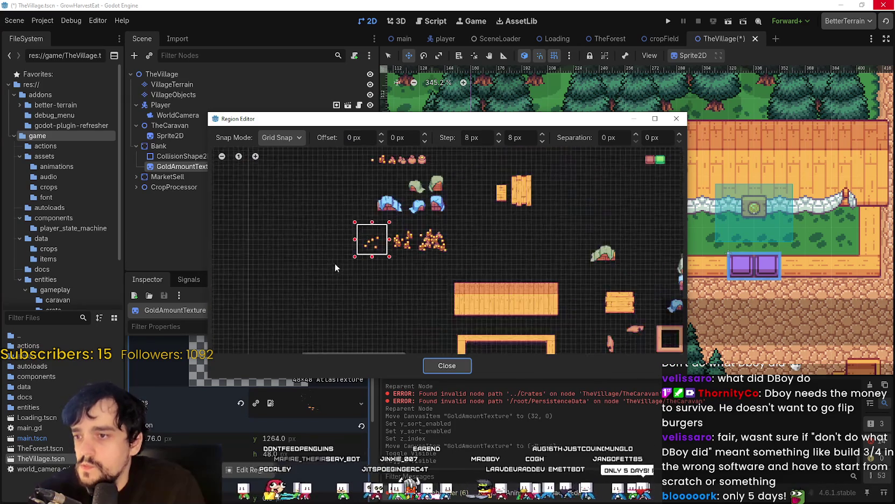
pyautogui.scroll(3, 360, 247)
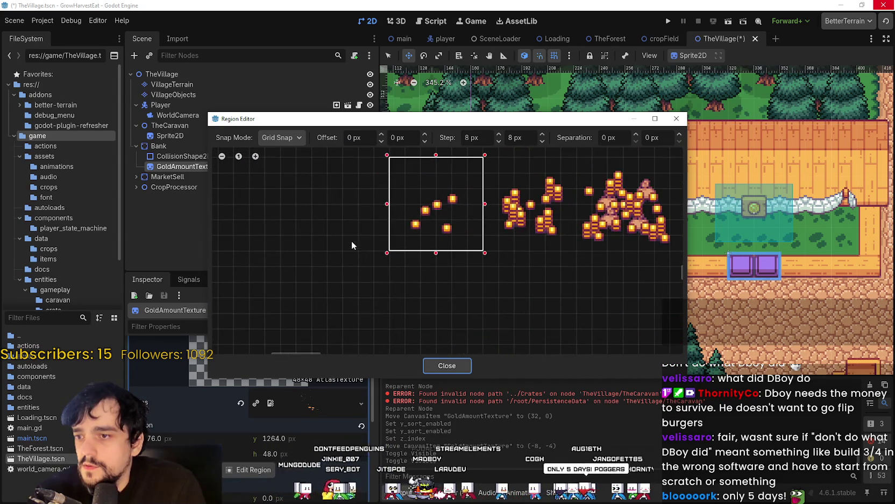
pyautogui.moveTo(384, 276)
pyautogui.mouseDown()
pyautogui.moveTo(417, 288)
pyautogui.moveTo(425, 282)
pyautogui.moveTo(425, 247)
pyautogui.mouseUp()
# Resize the texture region to a 48x48 box, close the editor, and save the scene.
pyautogui.moveTo(438, 284)
pyautogui.mouseDown()
pyautogui.moveTo(398, 218)
pyautogui.moveTo(388, 209)
pyautogui.moveTo(346, 211)
pyautogui.moveTo(345, 194)
pyautogui.mouseUp()
pyautogui.click(449, 365)
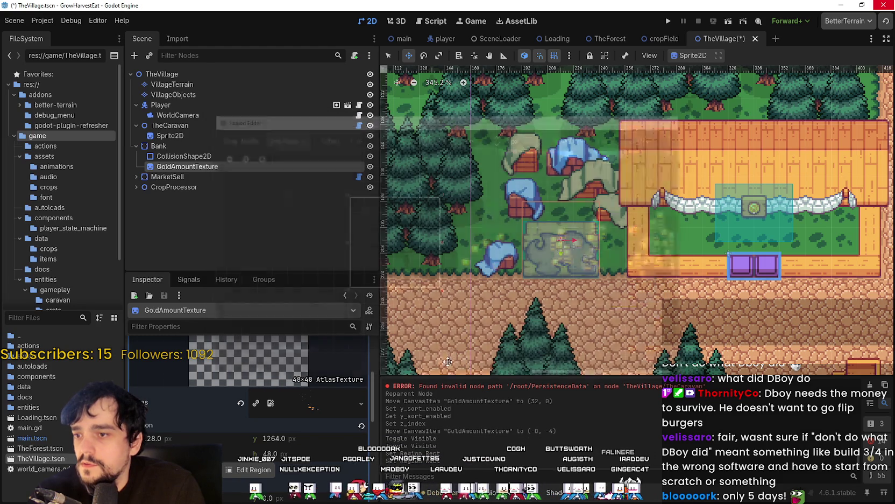
pyautogui.scroll(3, 306, 381)
pyautogui.click(312, 383)
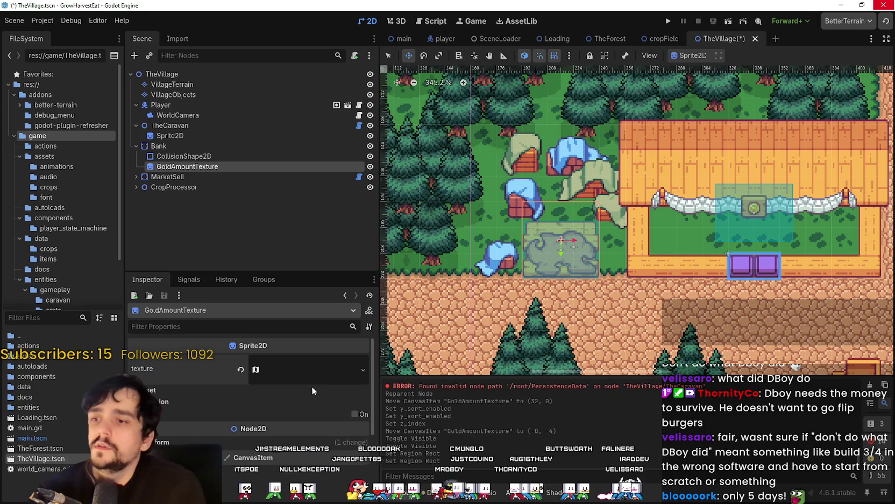
pyautogui.hotkey('ctrl', 's')
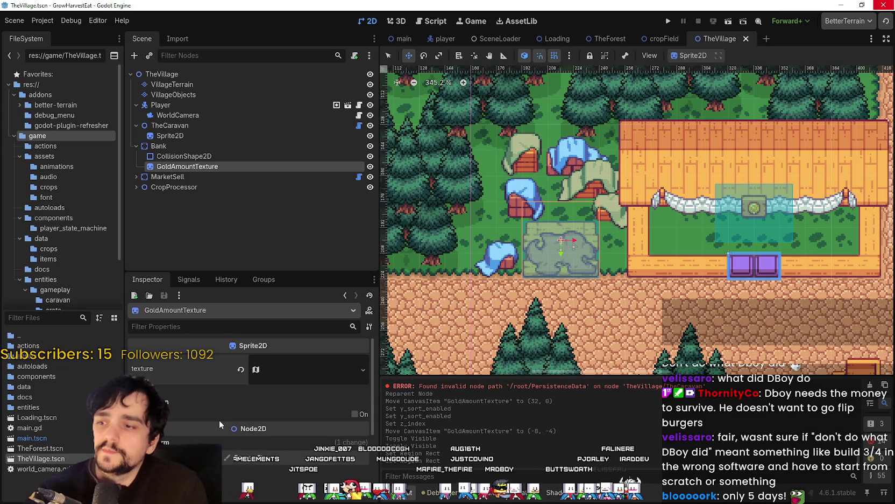
pyautogui.scroll(-2, 568, 308)
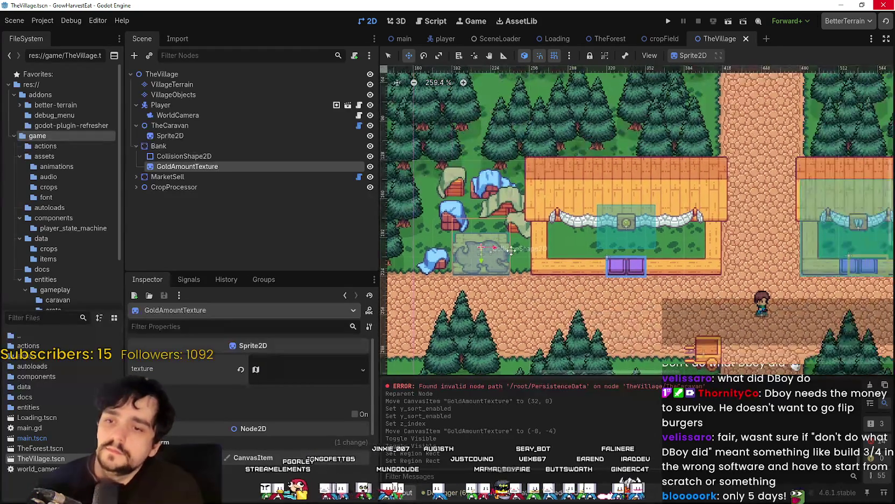
pyautogui.scroll(2, 568, 308)
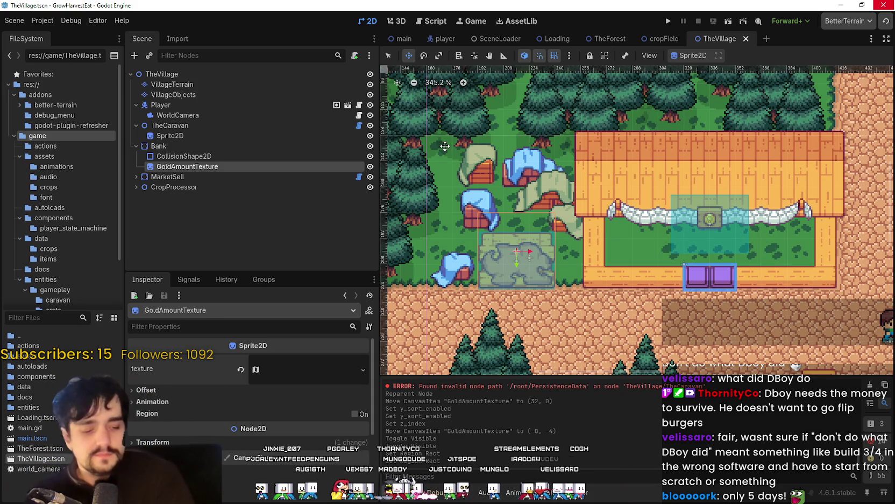
# Add a new Label child node under Bank.
pyautogui.click(182, 156)
pyautogui.click(179, 147)
pyautogui.click(194, 166)
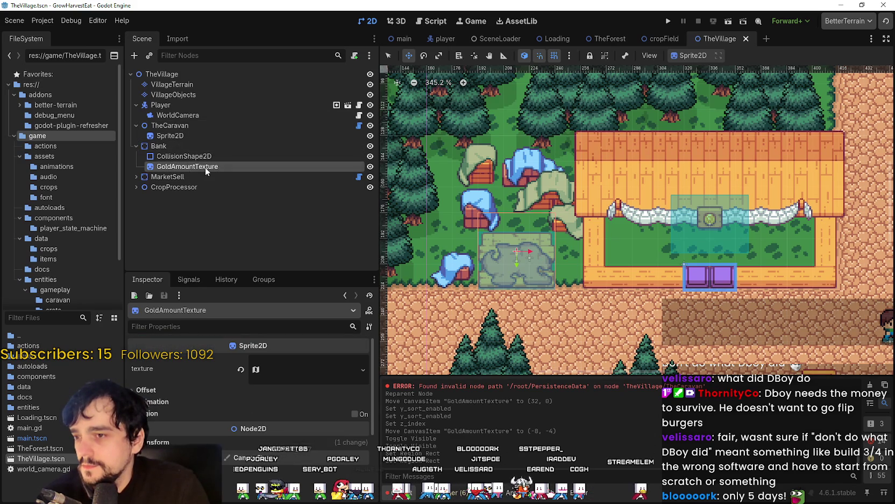
pyautogui.rightClick(179, 147)
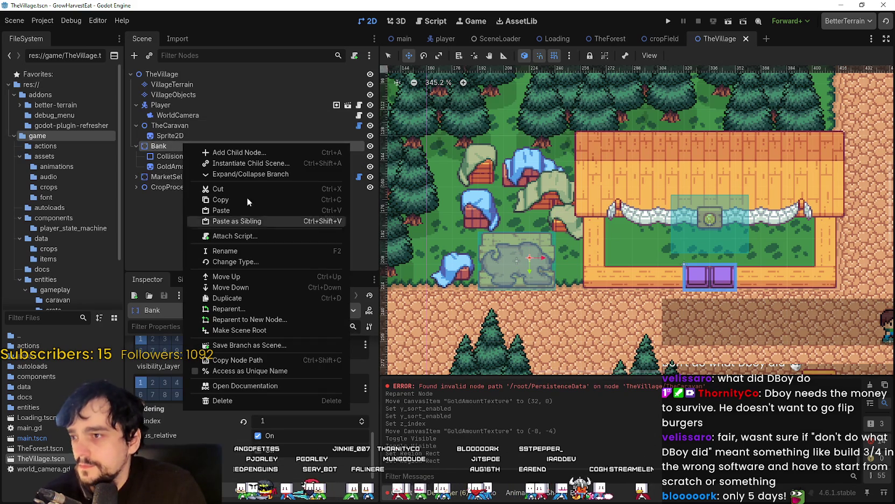
pyautogui.click(263, 152)
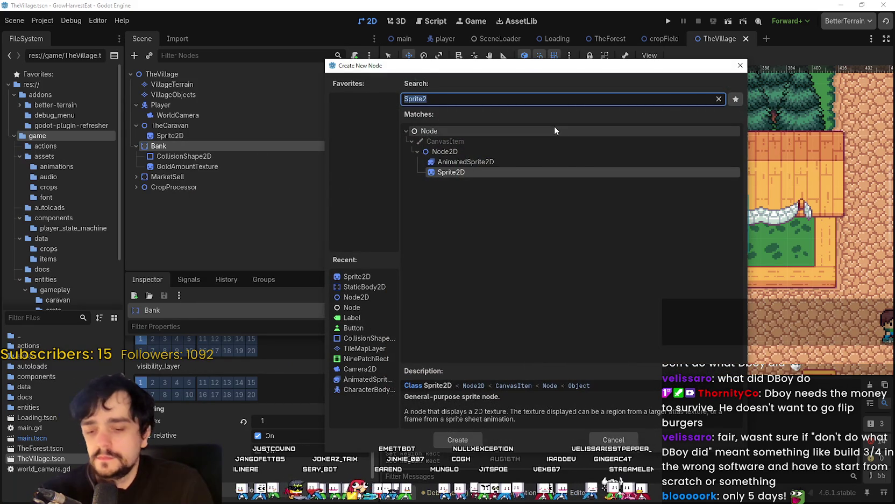
pyautogui.write('texture')
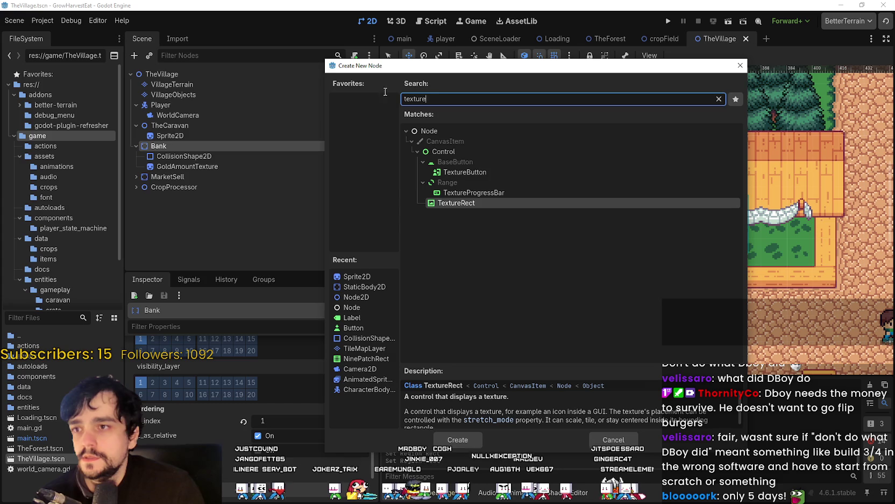
pyautogui.hotkey('ctrl', 'a')
pyautogui.write('label')
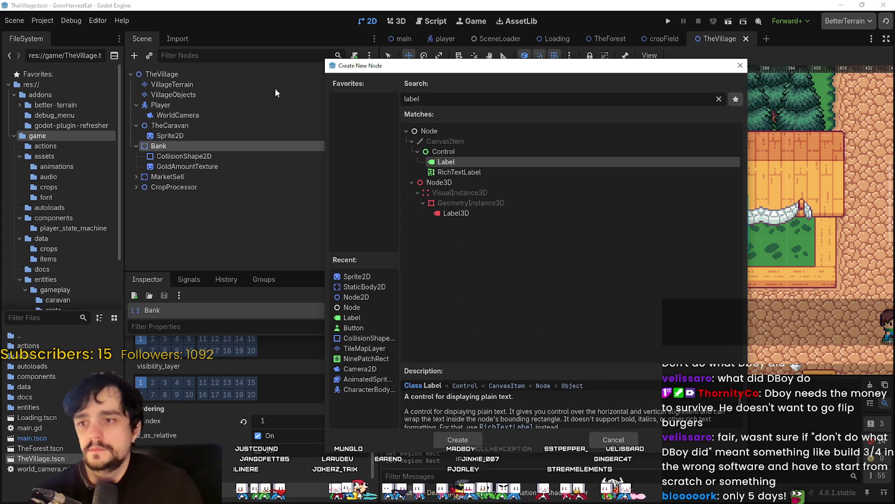
pyautogui.press('Return')
# Rename the new Label node to GoldAmountLabel.
pyautogui.moveTo(180, 174)
pyautogui.mouseDown()
pyautogui.moveTo(186, 154)
pyautogui.moveTo(166, 177)
pyautogui.mouseUp()
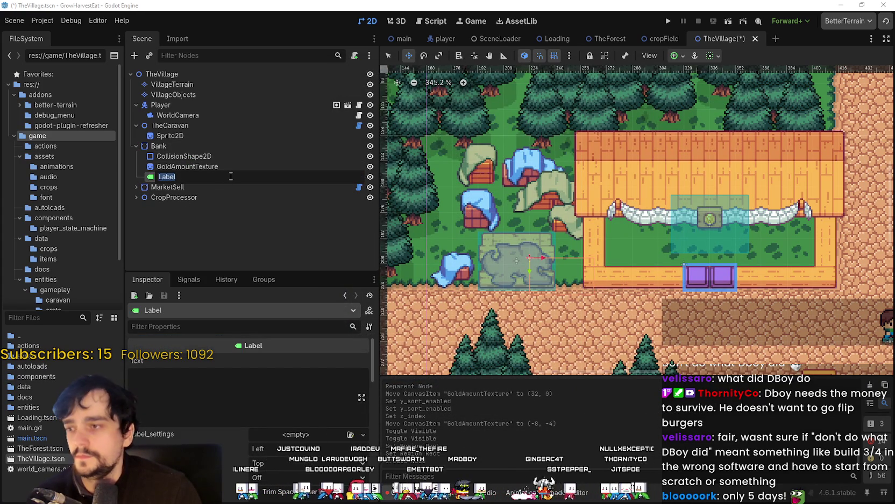
pyautogui.write('GoldAmountTa')
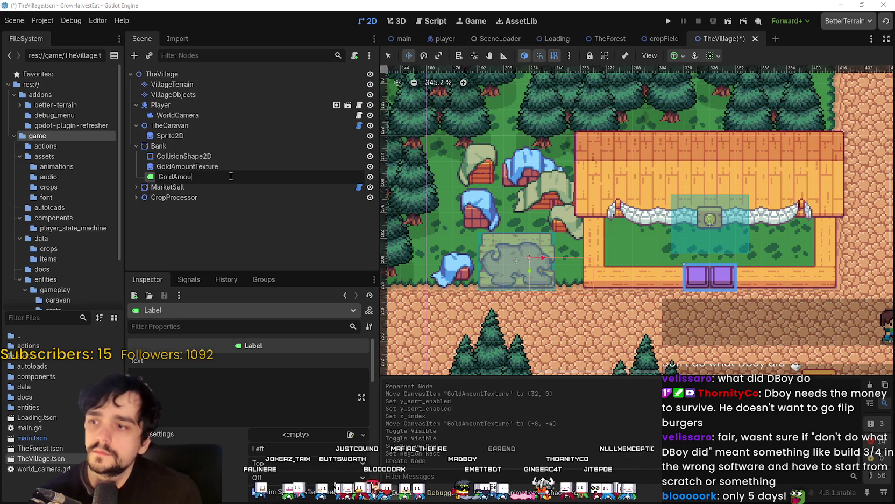
pyautogui.press('BackSpace')
pyautogui.press('BackSpace')
pyautogui.write('Label')
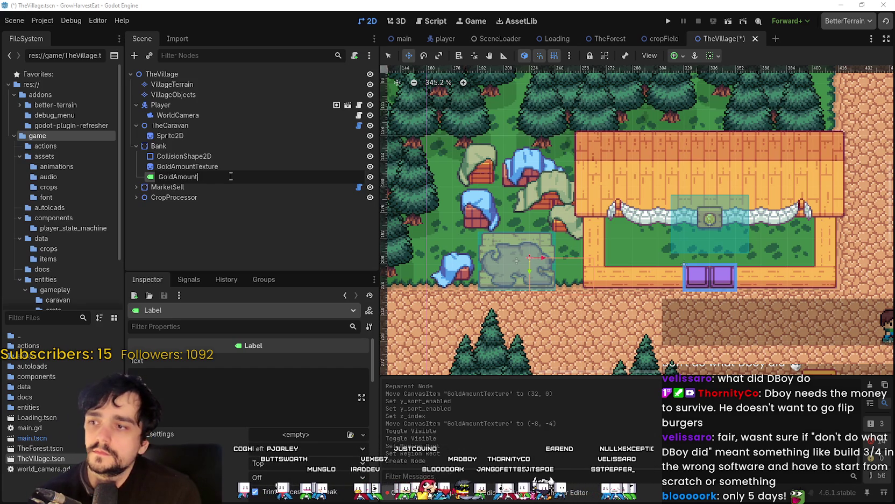
pyautogui.press('Return')
pyautogui.click(225, 396)
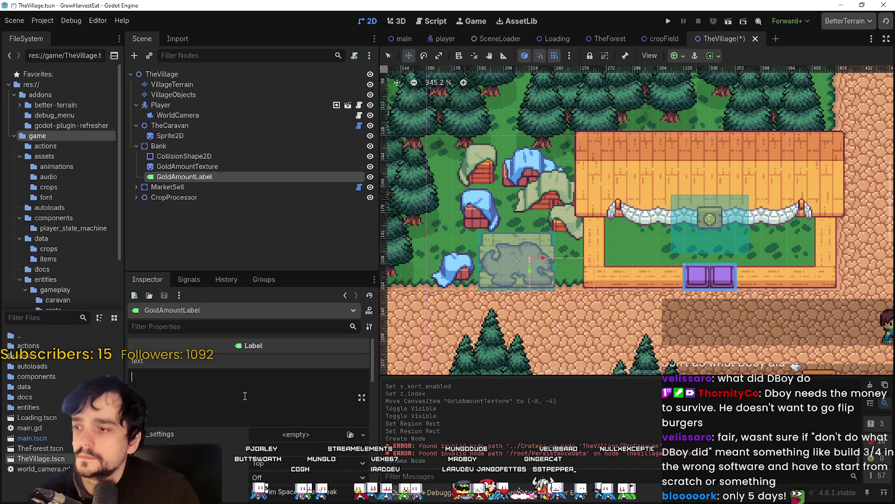
# Browse GoldAmountLabel's Inspector properties, including its theme overrides.
pyautogui.scroll(-5, 235, 405)
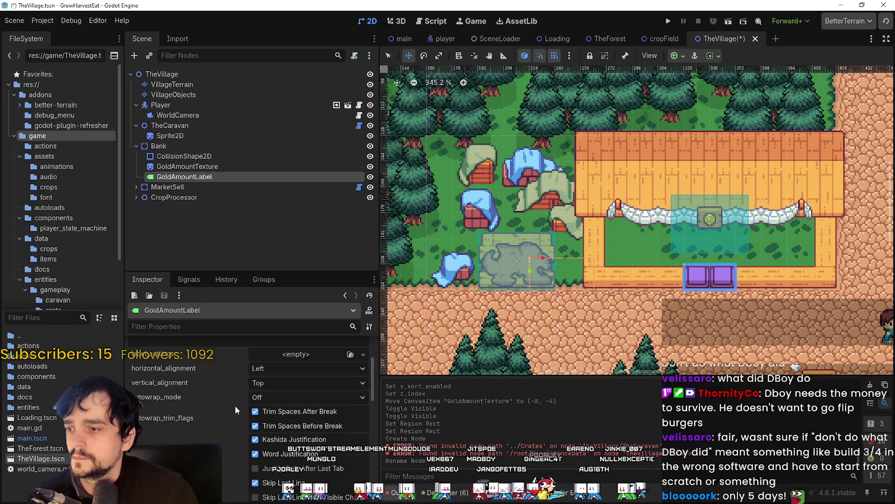
pyautogui.scroll(5, 224, 422)
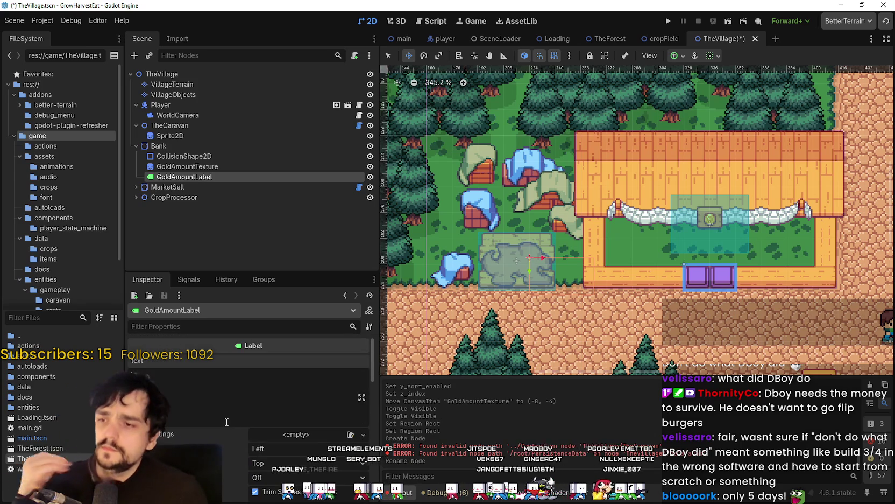
pyautogui.scroll(-5, 225, 414)
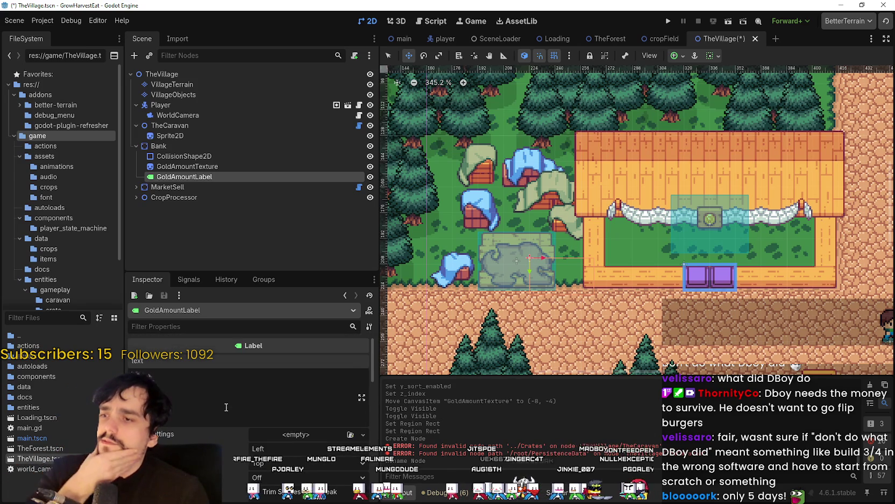
pyautogui.scroll(-3, 204, 416)
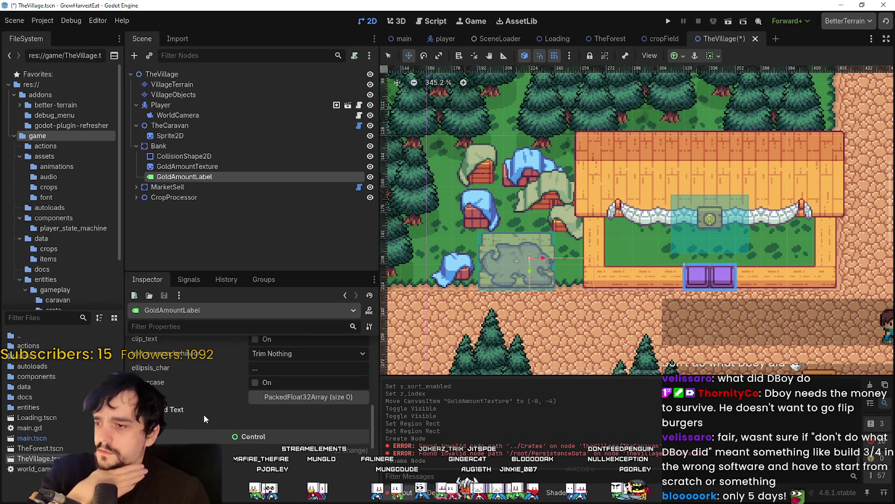
pyautogui.scroll(-1, 203, 409)
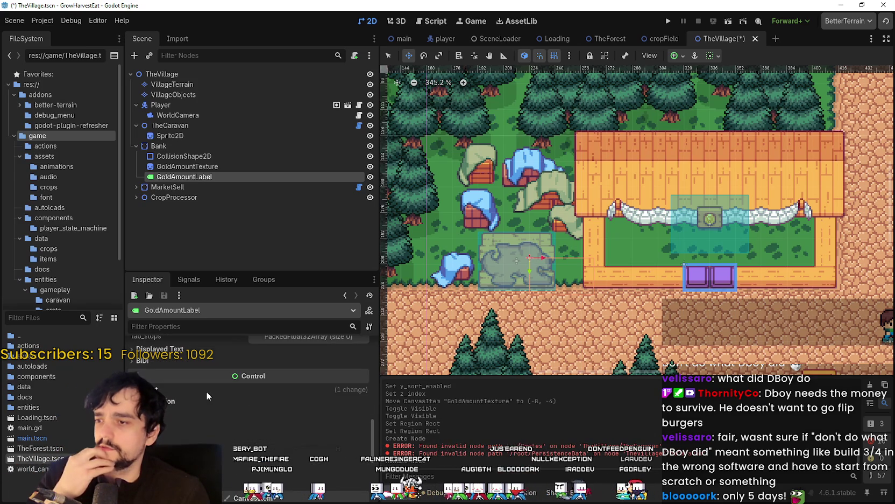
pyautogui.scroll(5, 218, 414)
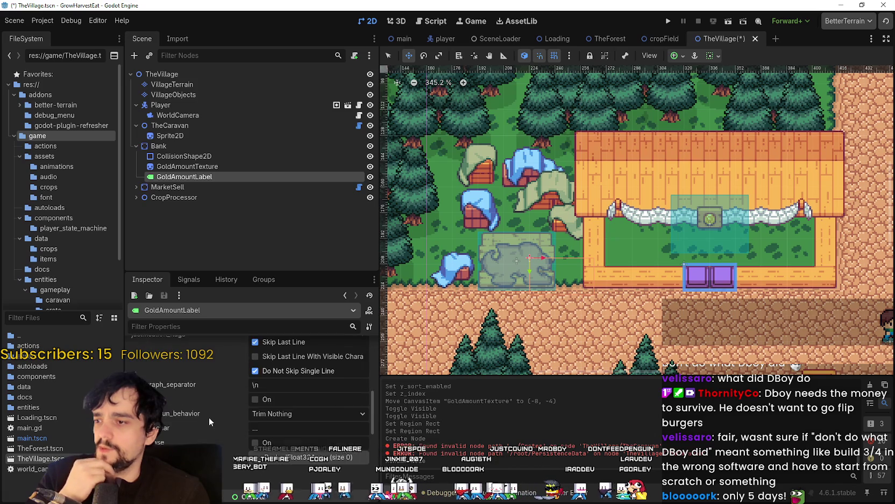
pyautogui.scroll(5, 208, 415)
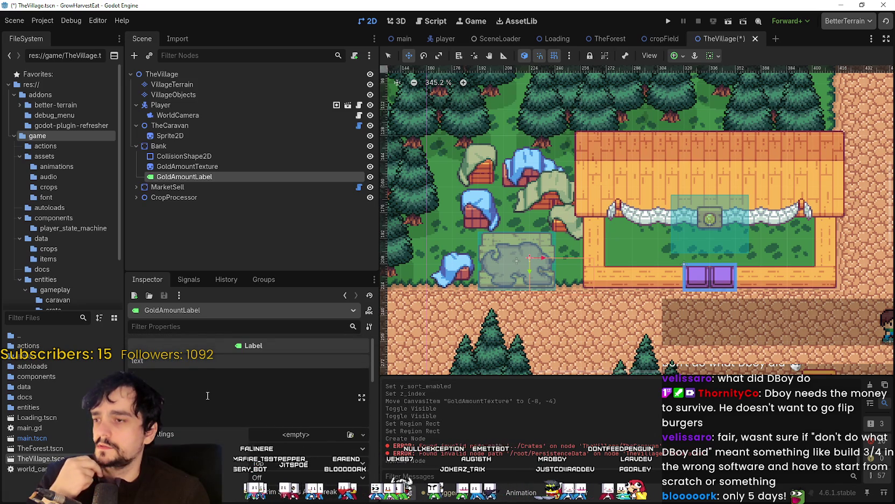
pyautogui.scroll(-5, 208, 395)
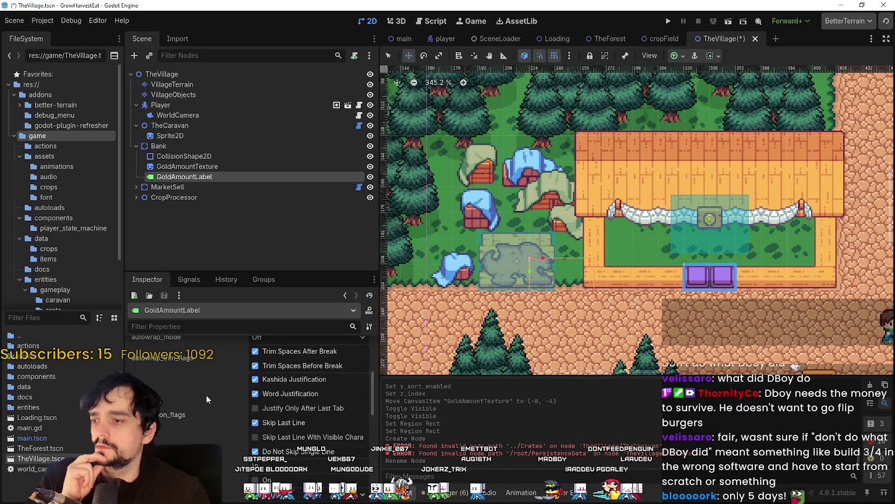
pyautogui.scroll(-2, 205, 392)
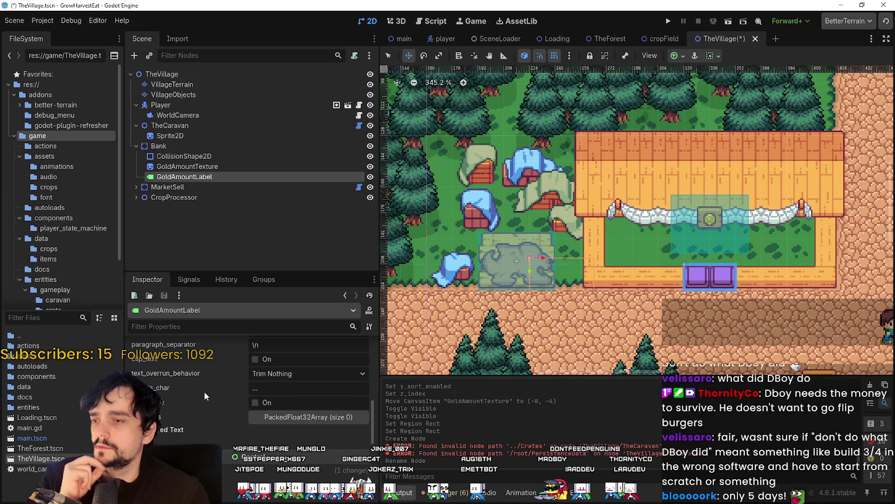
pyautogui.scroll(2, 204, 396)
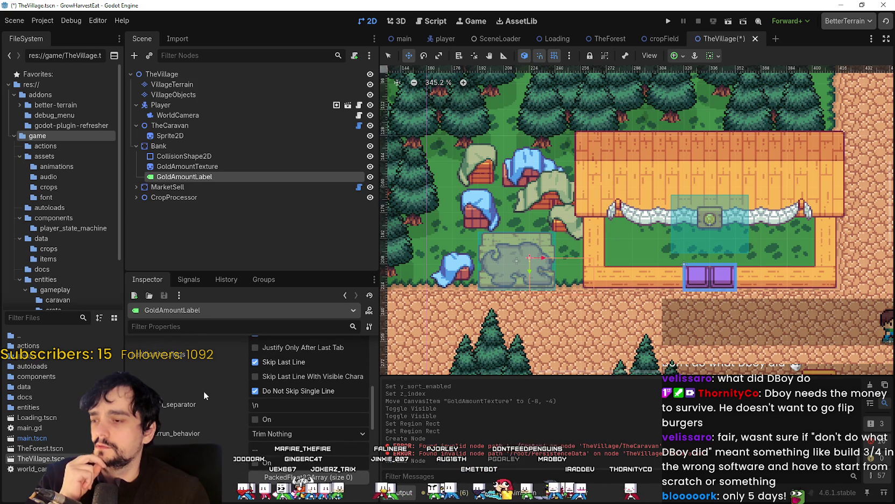
pyautogui.scroll(5, 203, 390)
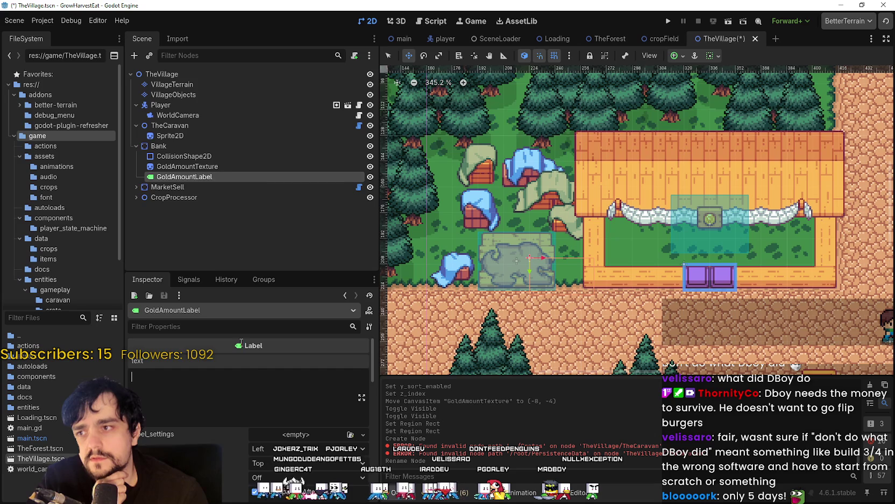
pyautogui.scroll(-10, 245, 471)
pyautogui.scroll(-1, 235, 471)
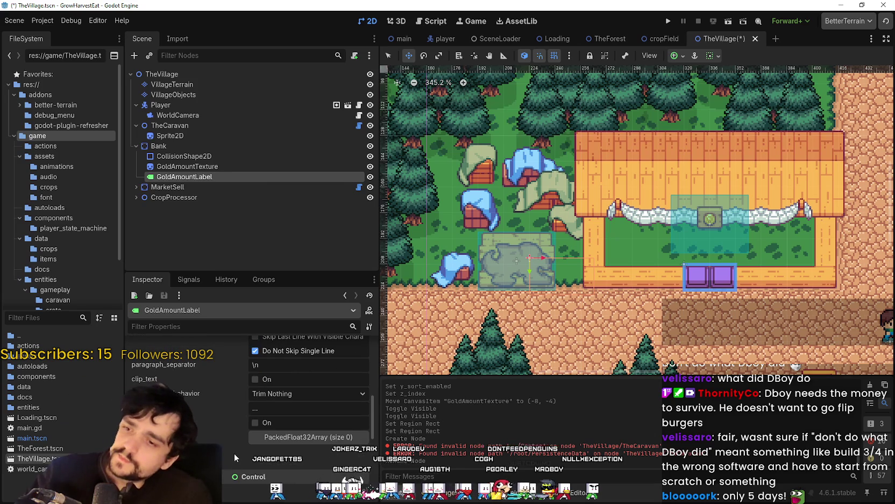
pyautogui.scroll(-3, 245, 437)
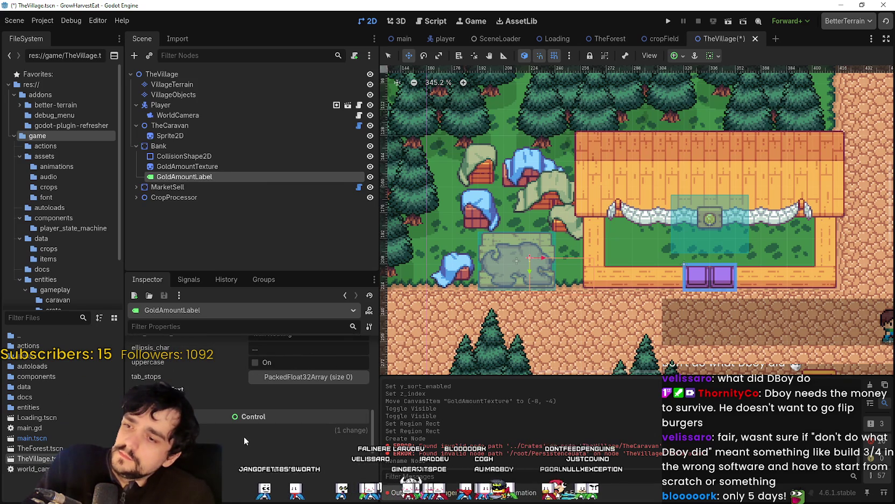
pyautogui.scroll(-6, 212, 431)
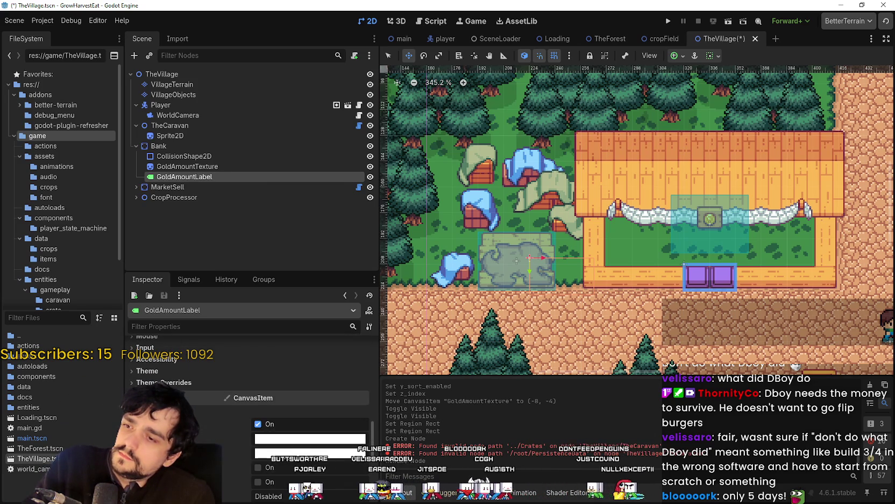
pyautogui.click(178, 383)
# Briefly filter properties for 'icon', then begin typing the gold amount into the label's Text field.
pyautogui.scroll(3, 178, 387)
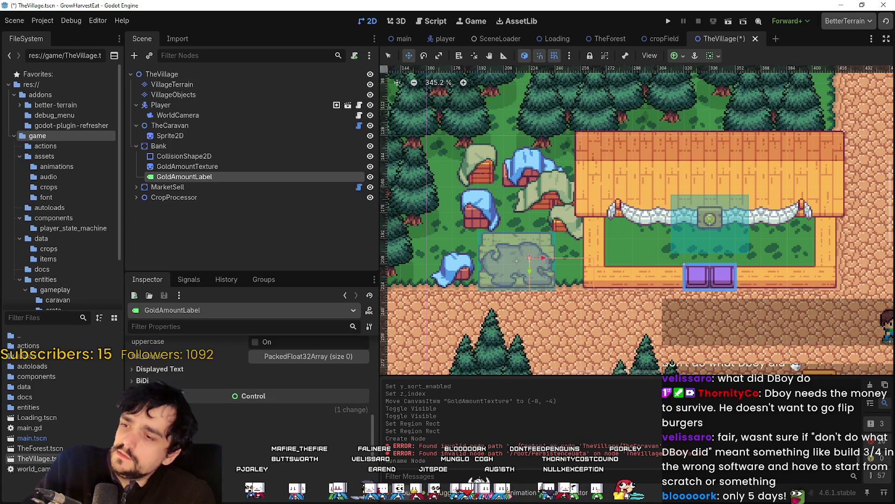
pyautogui.scroll(3, 194, 390)
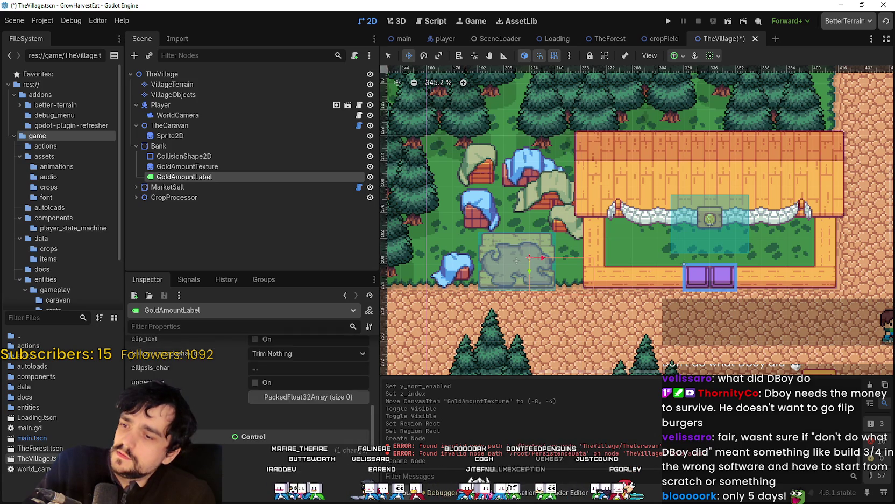
pyautogui.scroll(5, 194, 390)
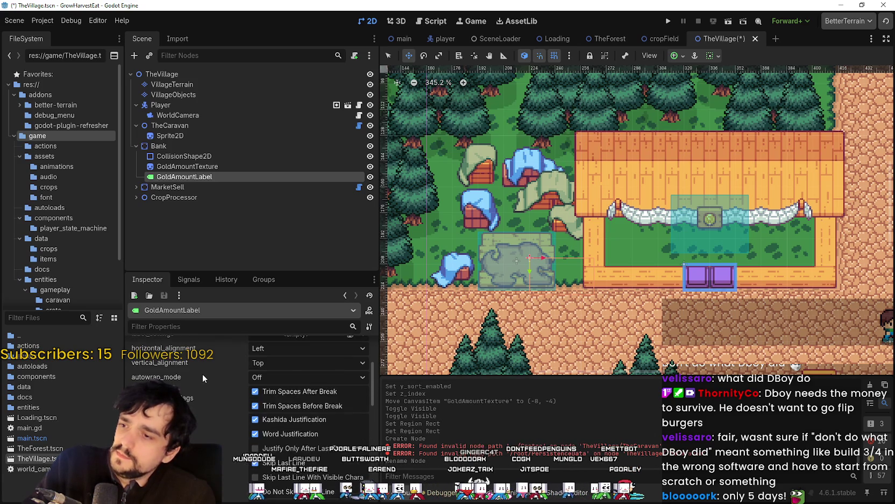
pyautogui.scroll(1, 202, 373)
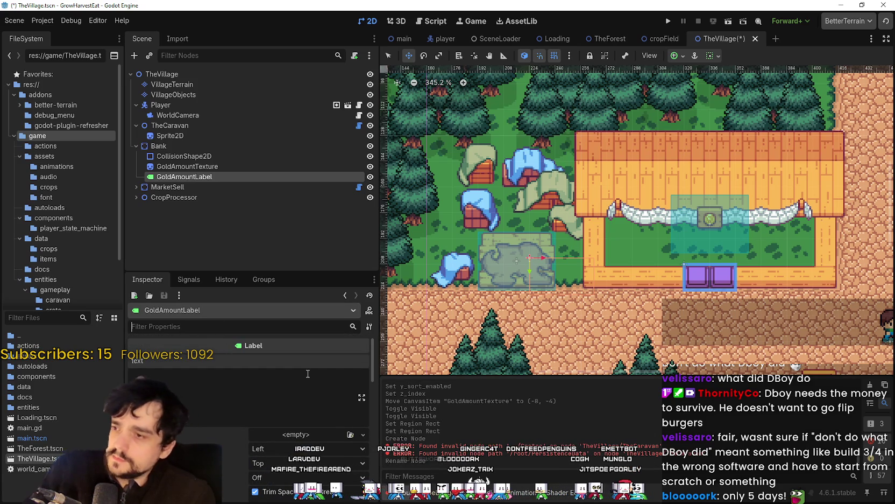
pyautogui.write('icon')
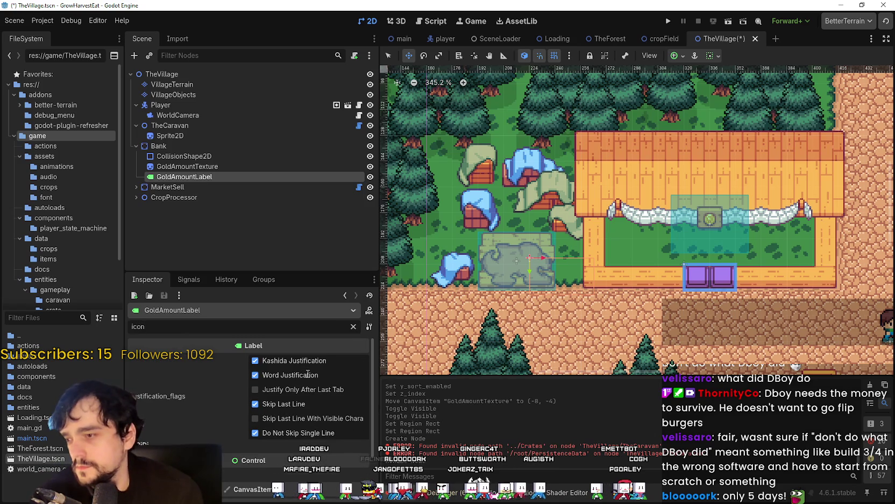
pyautogui.press('BackSpace')
pyautogui.press('BackSpace')
pyautogui.press('BackSpace')
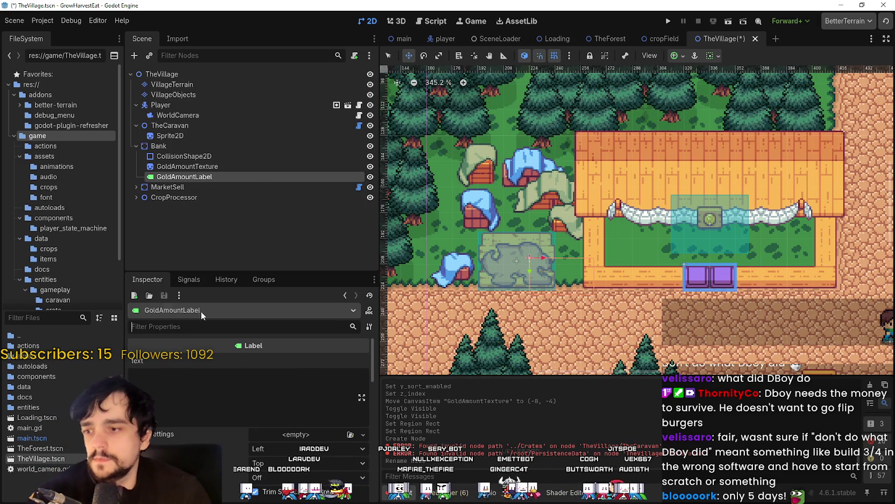
pyautogui.rightClick(198, 174)
pyautogui.click(169, 182)
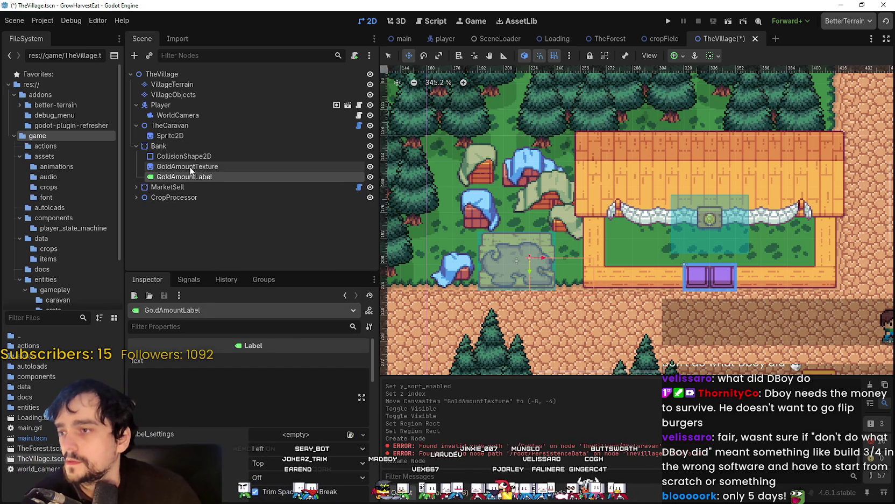
pyautogui.click(237, 396)
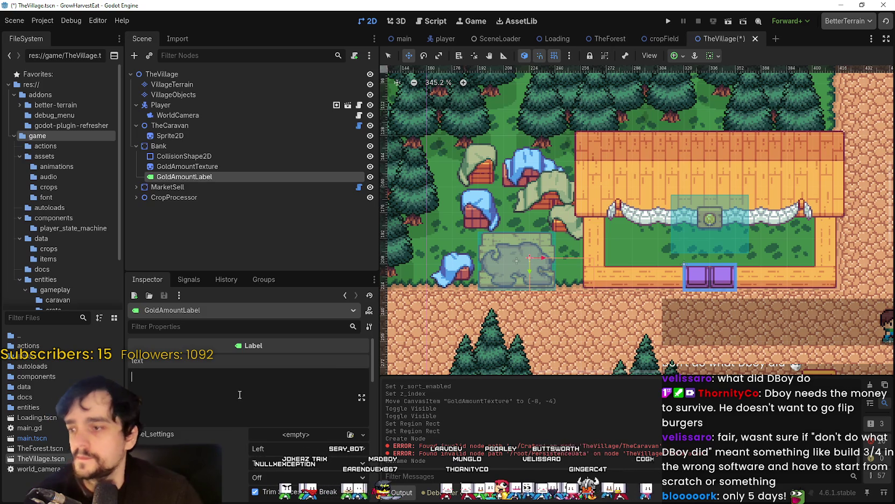
pyautogui.write('44043')
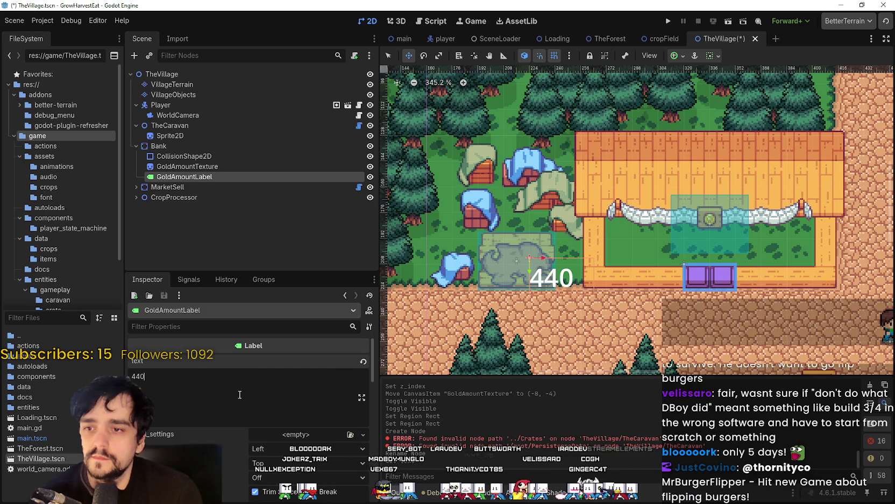
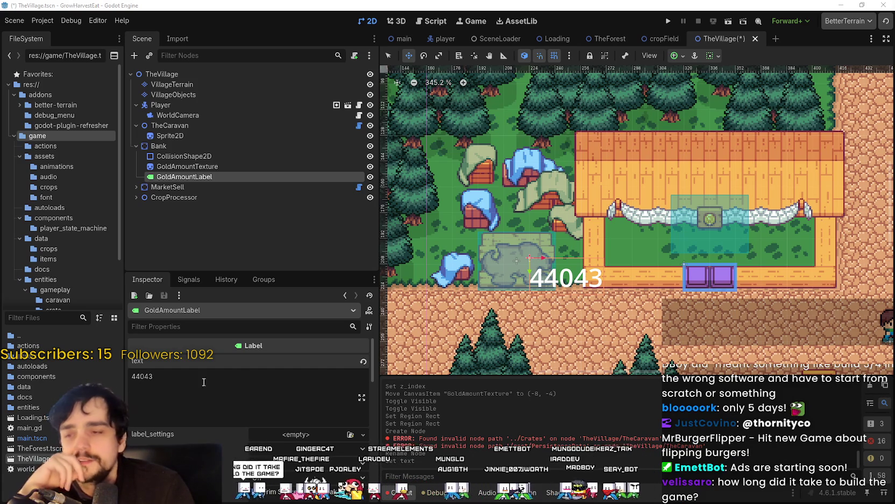
# Drag the 44043 gold amount label up and to the left in the viewport.
pyautogui.scroll(3, 537, 272)
pyautogui.moveTo(537, 273); pyautogui.dragTo(503, 238)
pyautogui.click(253, 395)
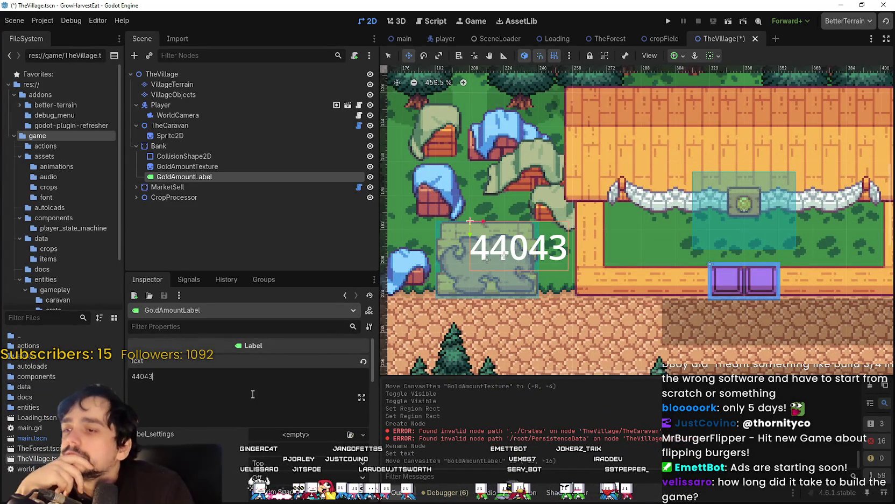
pyautogui.scroll(-3, 248, 397)
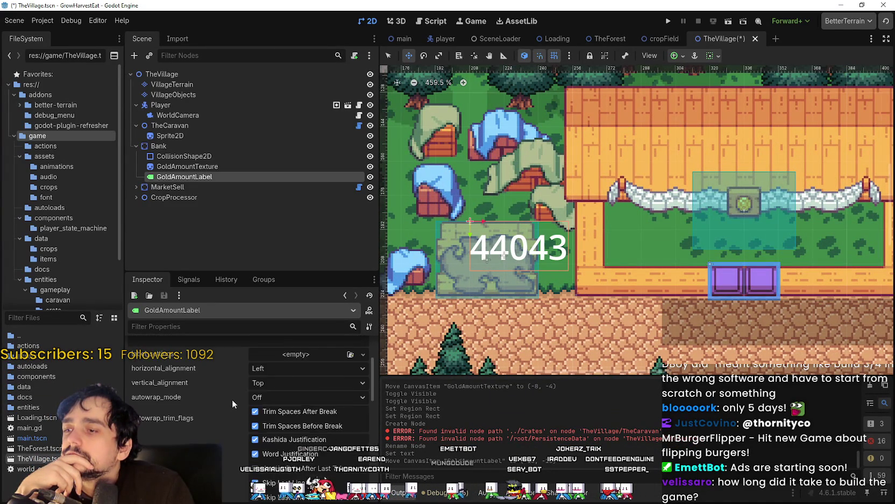
# Add a test RichTextLabel as a child of Bank, then delete it again.
pyautogui.rightClick(186, 155)
pyautogui.click(186, 154)
pyautogui.rightClick(188, 153)
pyautogui.click(195, 149)
pyautogui.rightClick(175, 147)
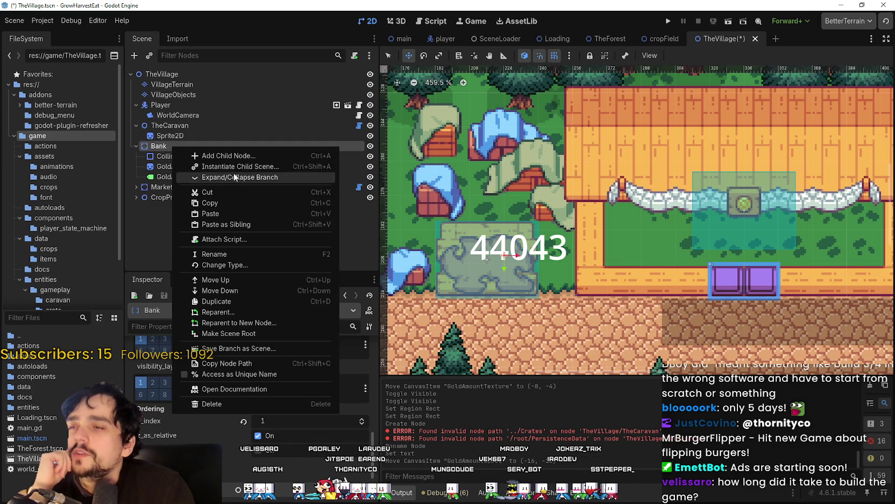
pyautogui.click(226, 155)
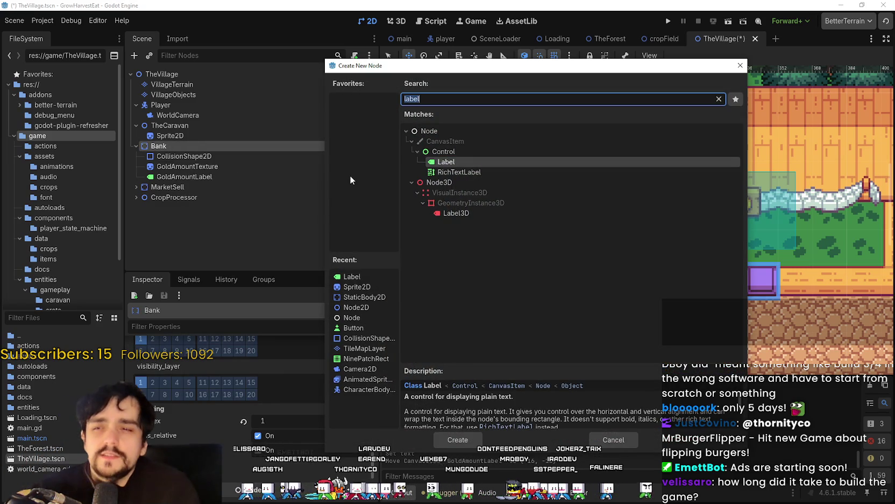
pyautogui.press('Down')
pyautogui.click(467, 439)
pyautogui.scroll(-3, 247, 406)
pyautogui.scroll(-5, 247, 407)
pyautogui.rightClick(190, 189)
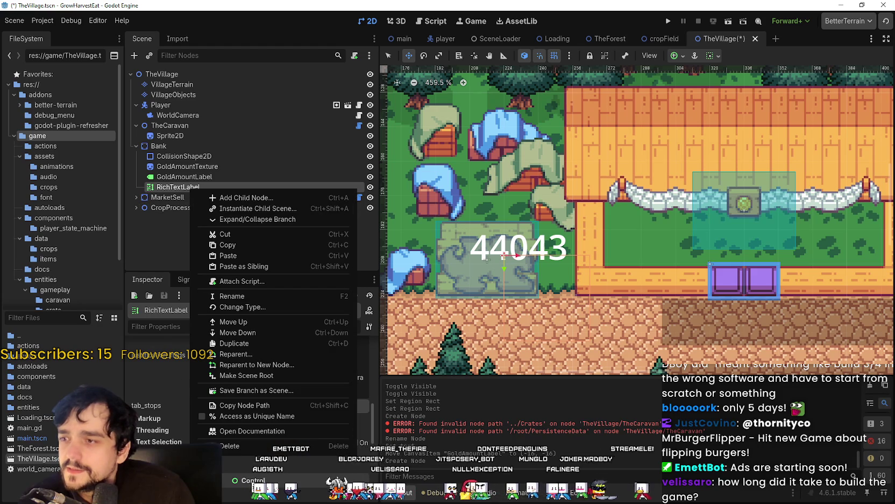
pyautogui.click(230, 446)
pyautogui.press('Return')
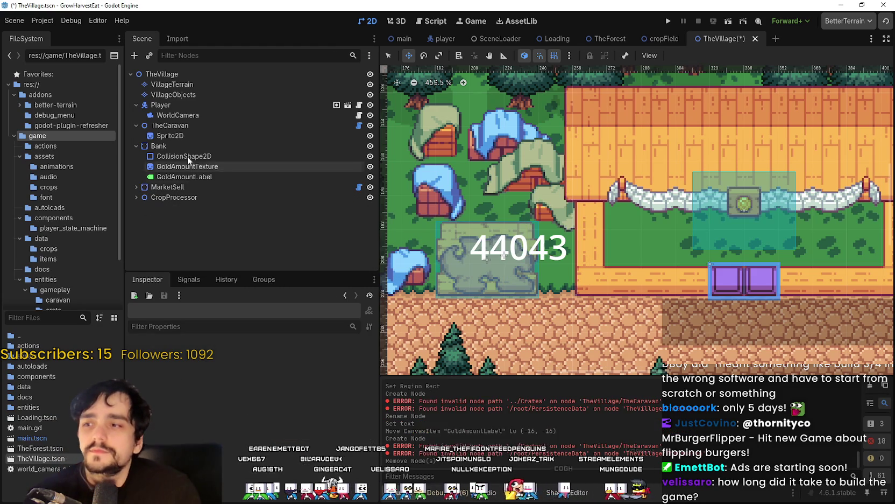
# Add a test Button under Bank, type placeholder text into it, then clear it.
pyautogui.click(186, 177)
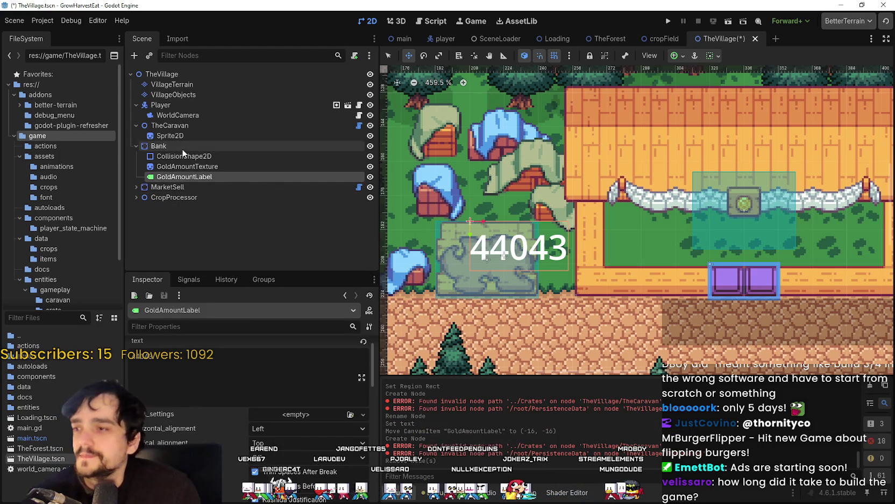
pyautogui.rightClick(182, 146)
pyautogui.click(249, 154)
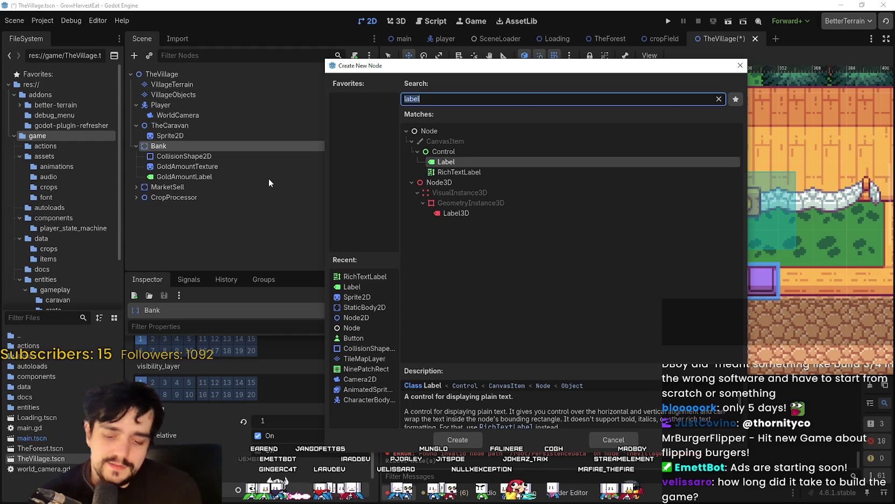
pyautogui.write('button')
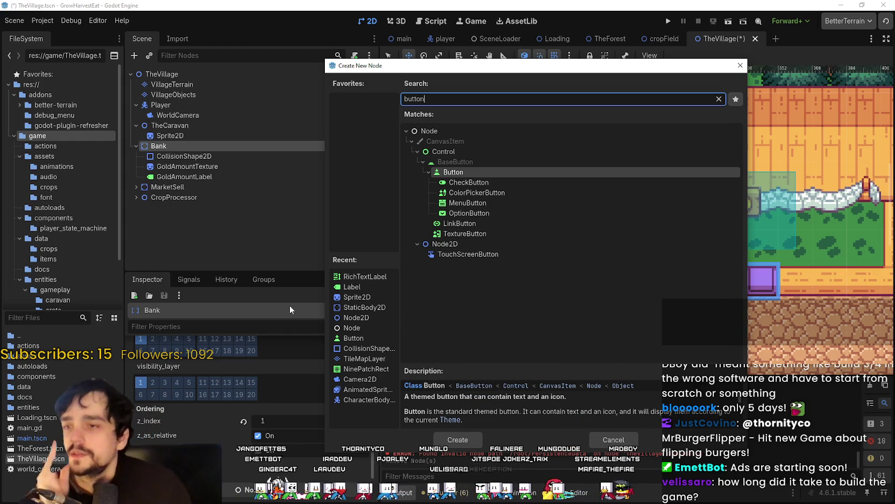
pyautogui.click(457, 436)
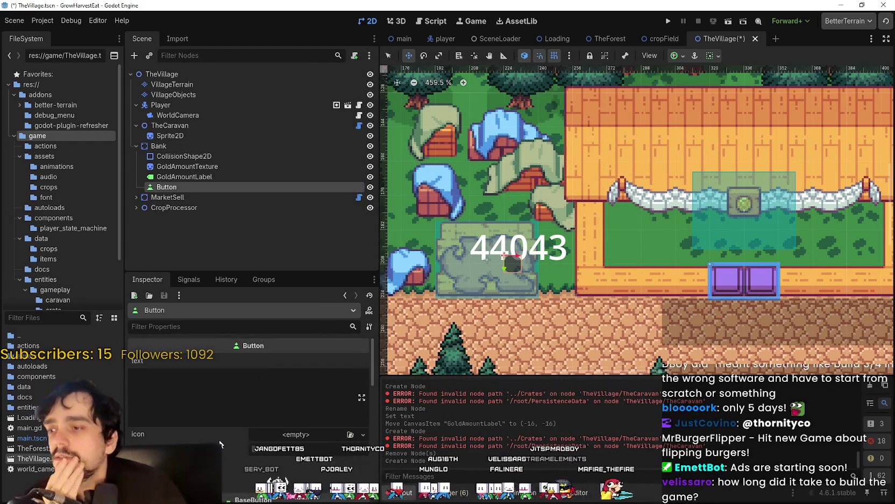
pyautogui.scroll(-2, 220, 445)
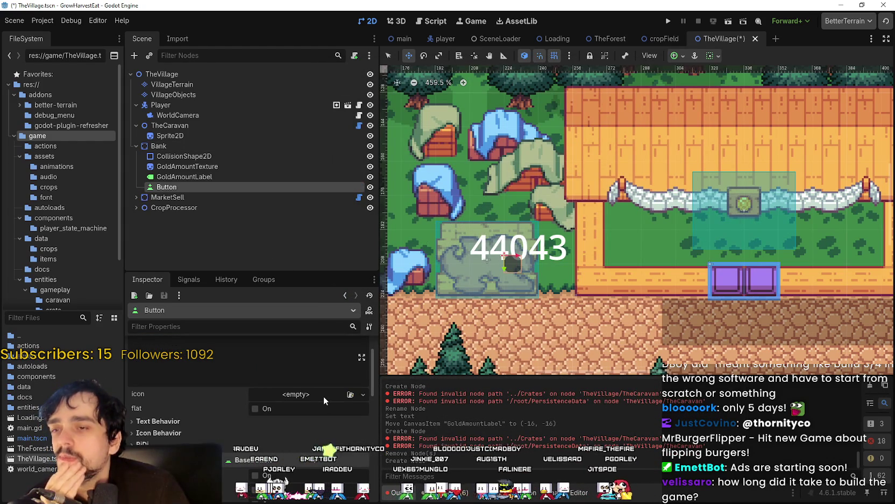
pyautogui.scroll(2, 284, 387)
pyautogui.click(284, 388)
pyautogui.write('esweerrrr')
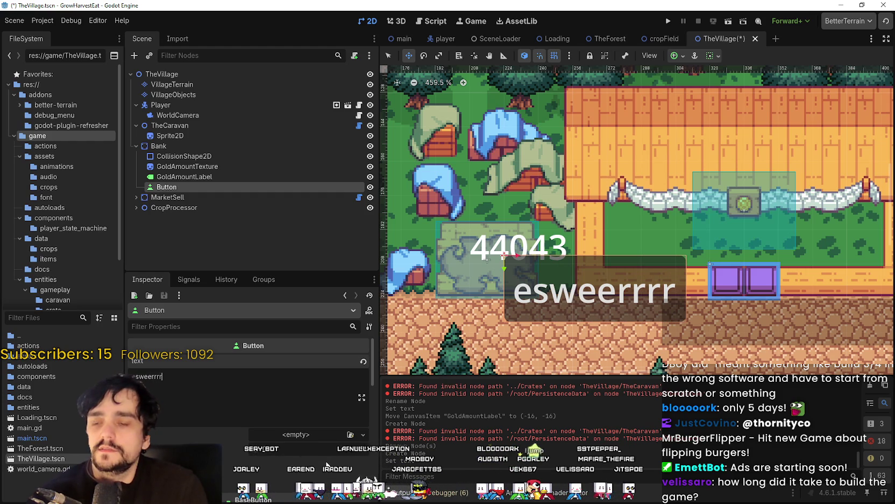
pyautogui.hotkey('ctrl', 'a')
pyautogui.press('BackSpace')
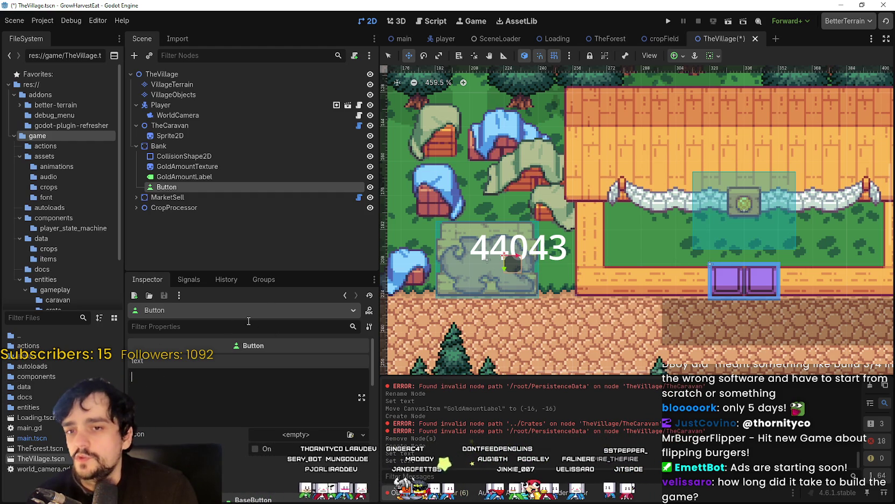
# Delete the test Button node from Bank.
pyautogui.click(170, 178)
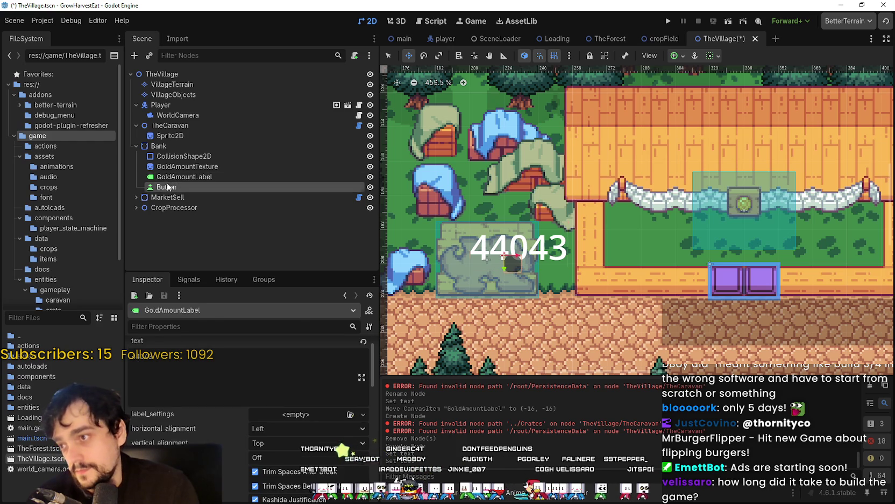
pyautogui.rightClick(168, 187)
pyautogui.click(258, 425)
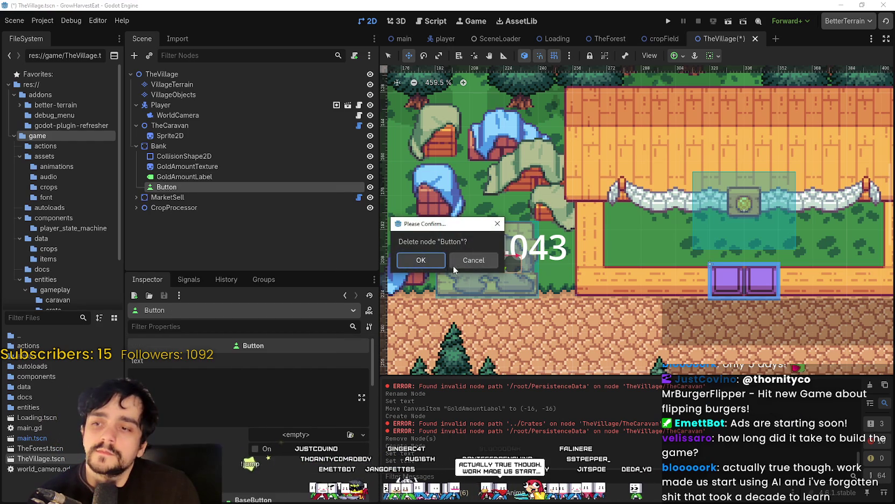
pyautogui.press('Return')
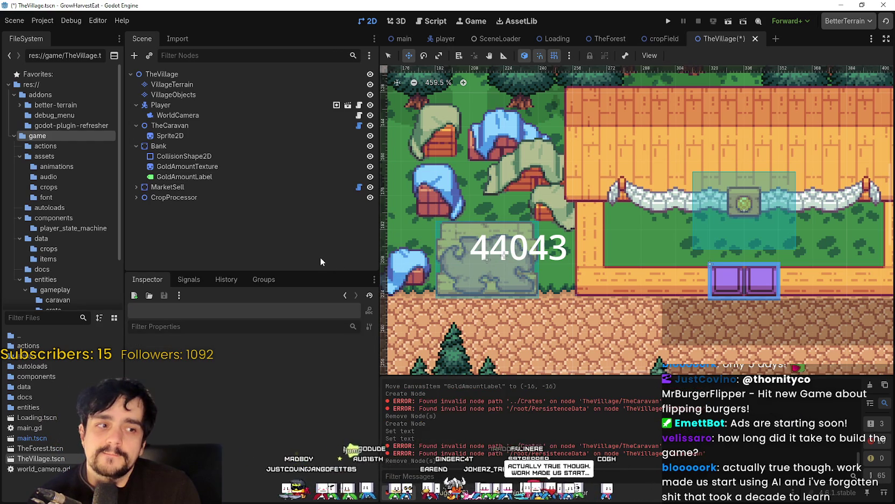
# Add an HBoxContainer as a child of Bank.
pyautogui.click(177, 175)
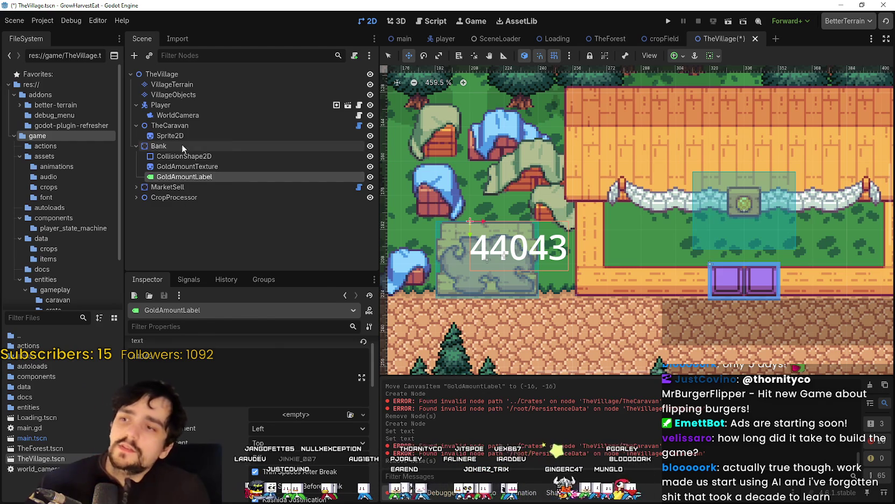
pyautogui.rightClick(181, 146)
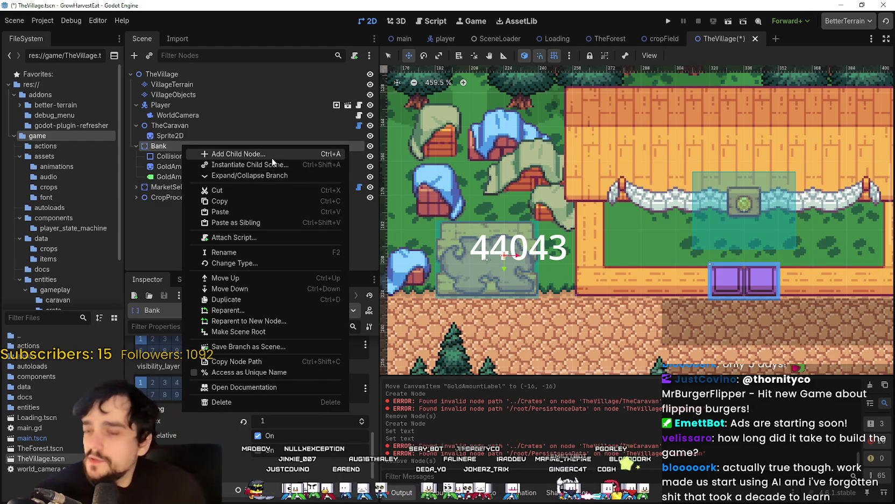
pyautogui.click(166, 180)
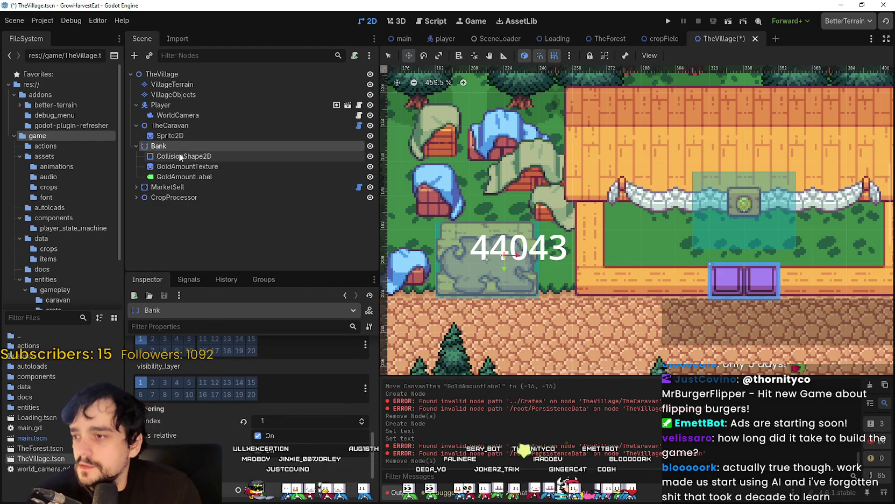
pyautogui.rightClick(177, 146)
pyautogui.click(234, 154)
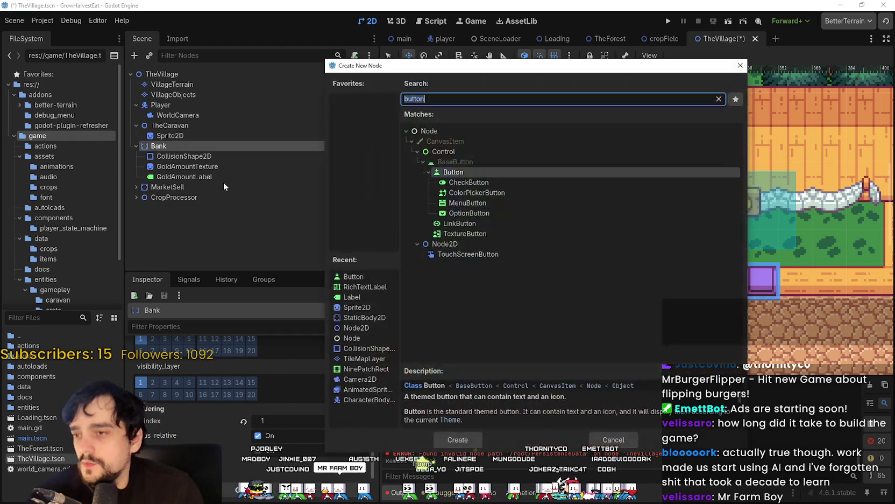
pyautogui.write('vbox')
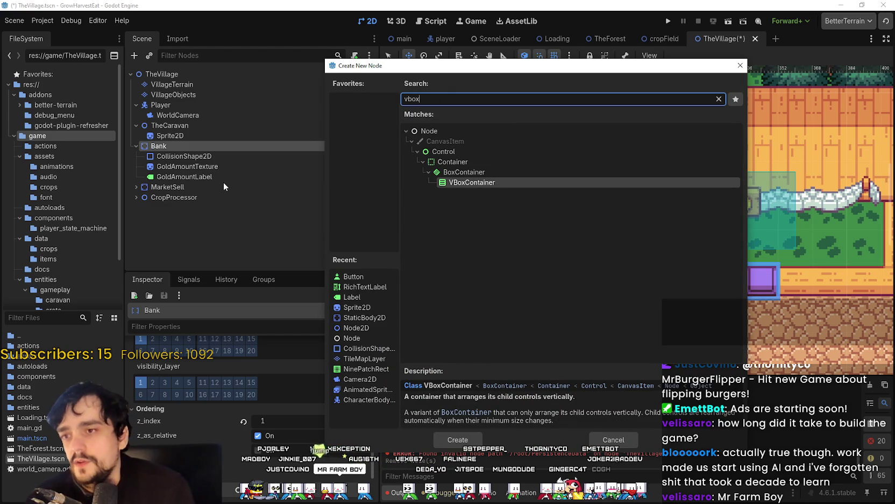
pyautogui.press('BackSpace')
pyautogui.press('BackSpace')
pyautogui.press('BackSpace')
pyautogui.write('vbo')
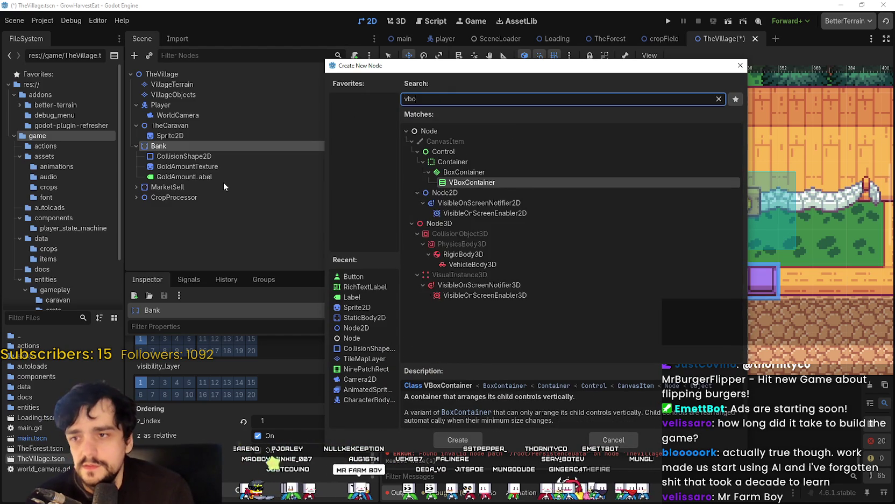
pyautogui.press('BackSpace')
pyautogui.press('BackSpace')
pyautogui.press('BackSpace')
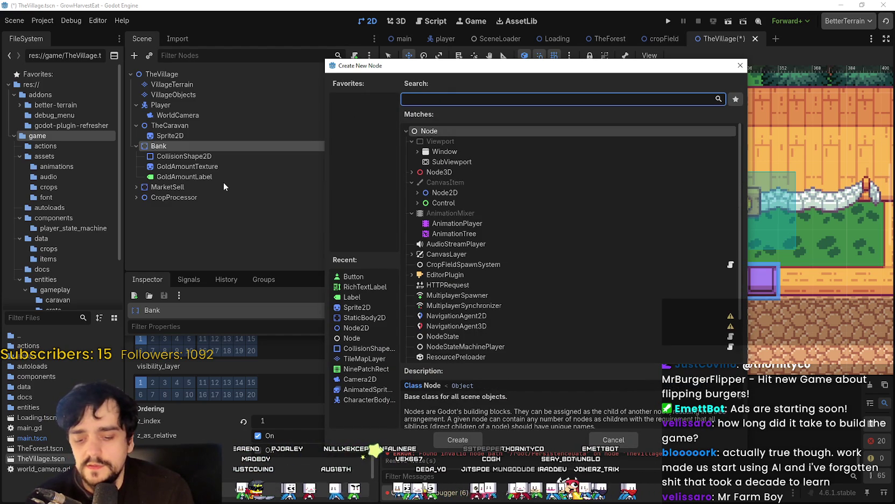
pyautogui.write('hbox')
pyautogui.press('Return')
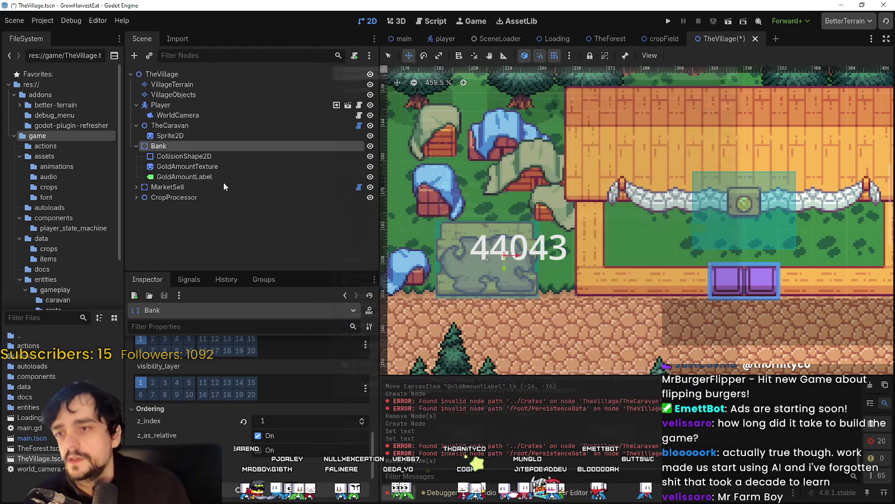
# Move GoldAmountLabel into the HBoxContainer and add a TextureRect placed before it.
pyautogui.moveTo(205, 177); pyautogui.dragTo(191, 185)
pyautogui.rightClick(181, 146)
pyautogui.rightClick(160, 178)
pyautogui.click(251, 185)
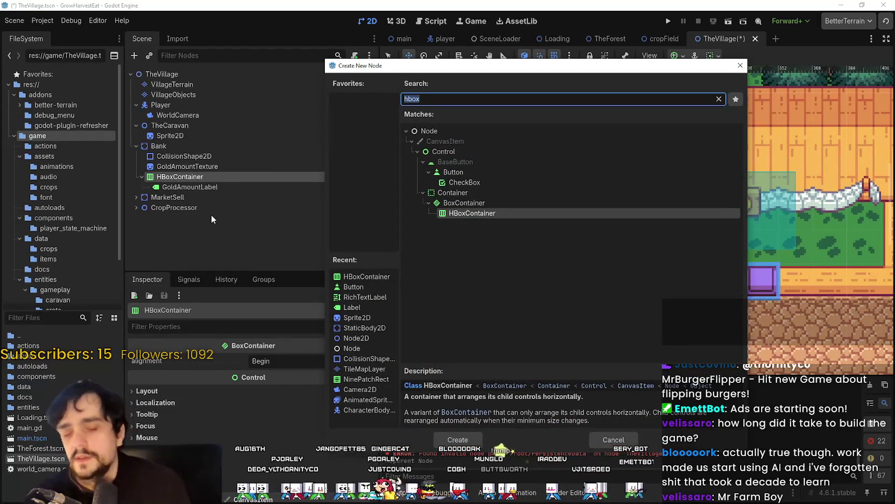
pyautogui.press('BackSpace')
pyautogui.write('texture')
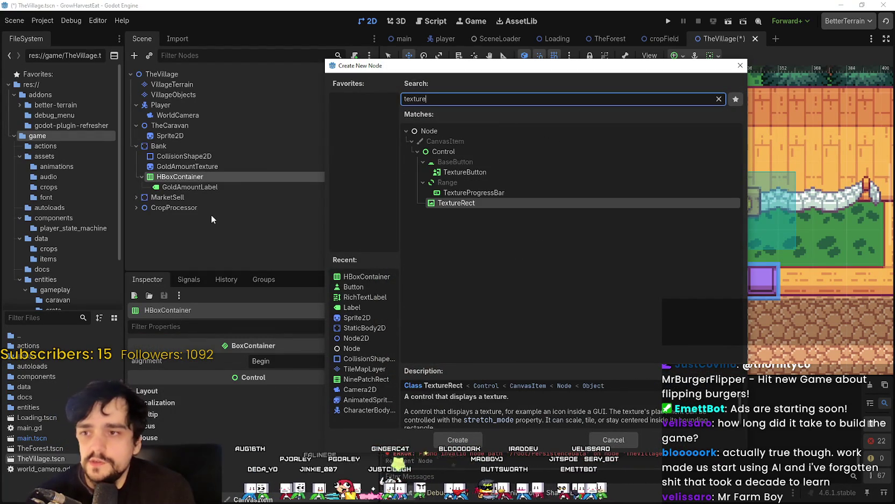
pyautogui.click(460, 441)
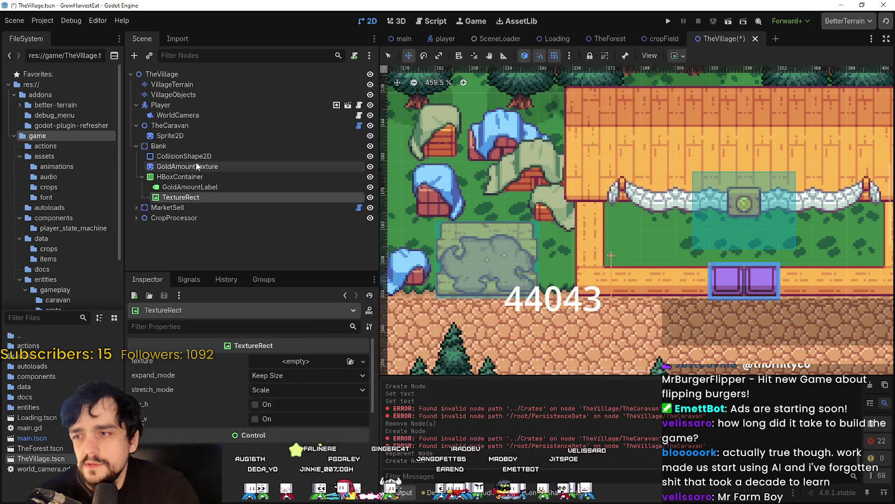
pyautogui.moveTo(190, 186); pyautogui.dragTo(190, 183)
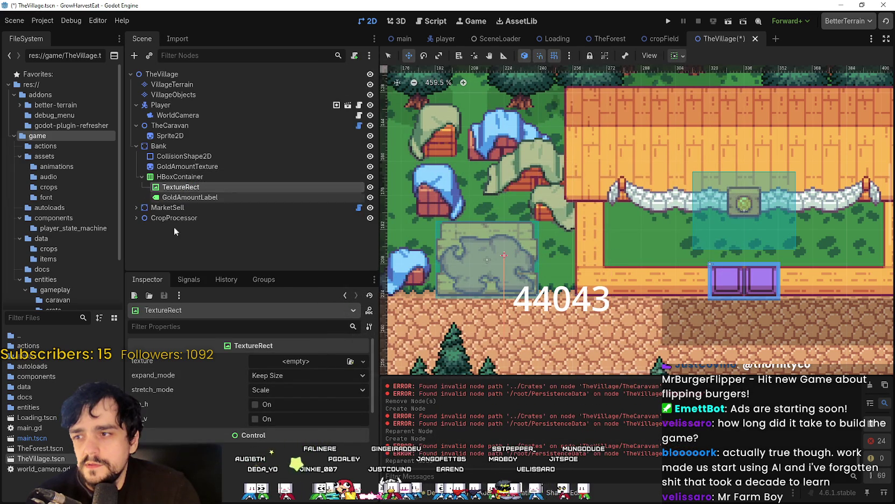
pyautogui.click(288, 361)
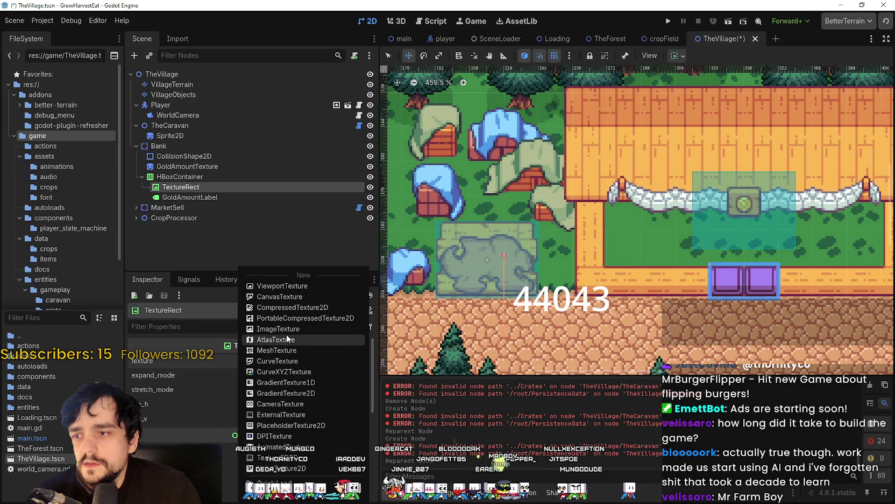
# Give the TextureRect an AtlasTexture from main_atlas.png with a 16×16 coin region.
pyautogui.click(286, 340)
pyautogui.scroll(-3, 278, 423)
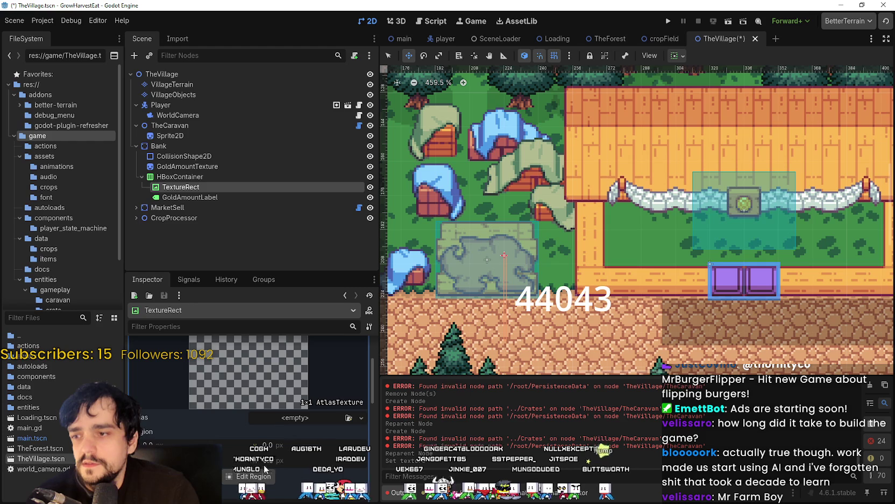
pyautogui.click(301, 403)
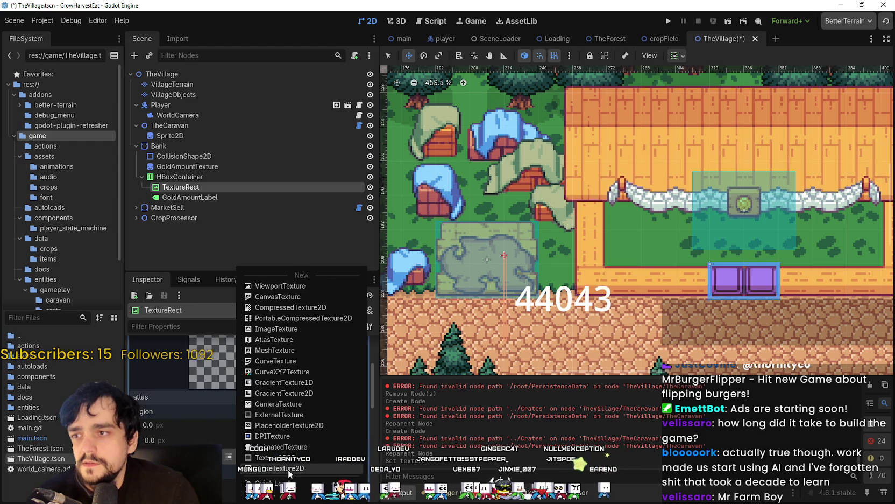
pyautogui.click(290, 484)
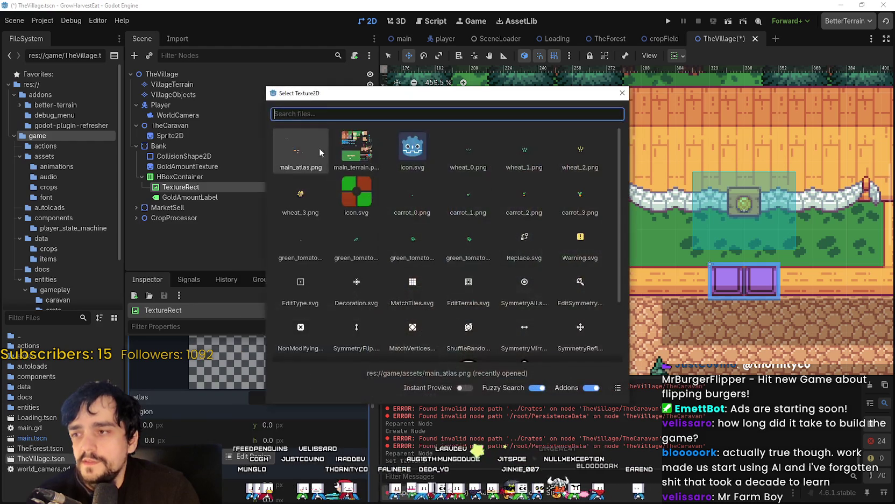
pyautogui.click(300, 164)
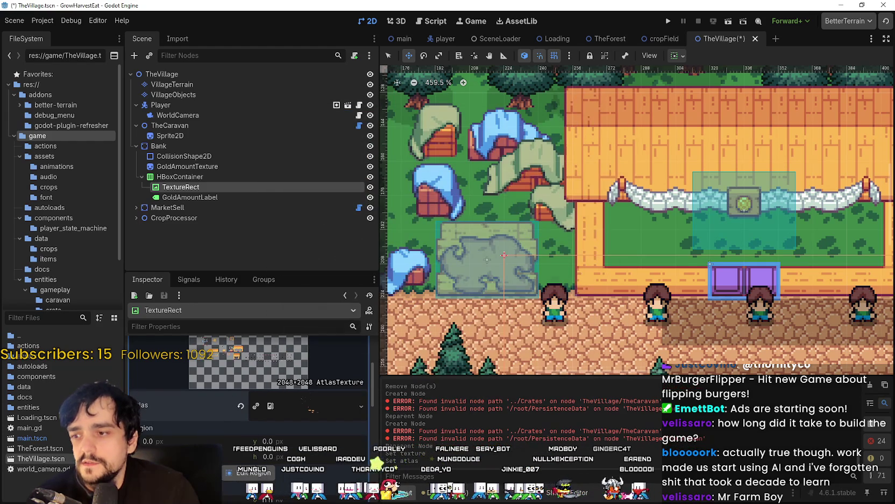
pyautogui.click(253, 472)
pyautogui.scroll(-5, 301, 247)
pyautogui.scroll(3, 237, 311)
pyautogui.scroll(2, 338, 199)
pyautogui.scroll(5, 388, 197)
pyautogui.moveTo(400, 209); pyautogui.dragTo(376, 182)
pyautogui.click(444, 366)
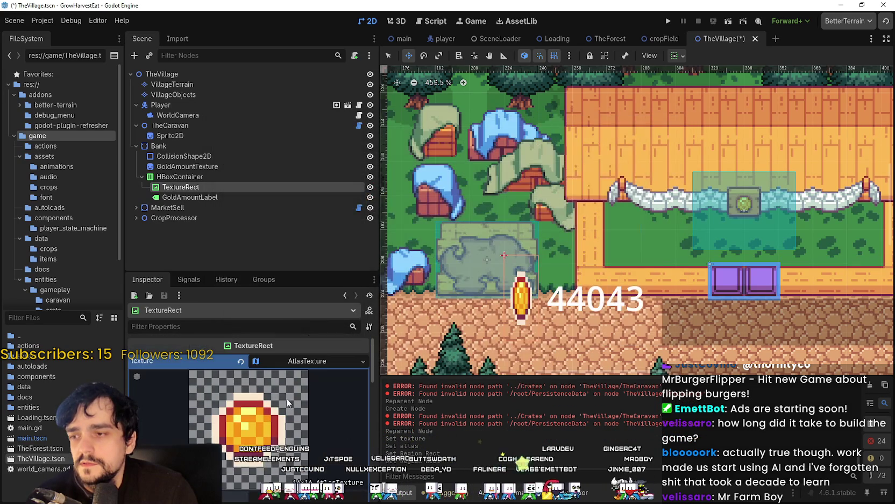
# Keep expand mode at Keep Size and set stretch mode to Keep Aspect Centered.
pyautogui.click(306, 367)
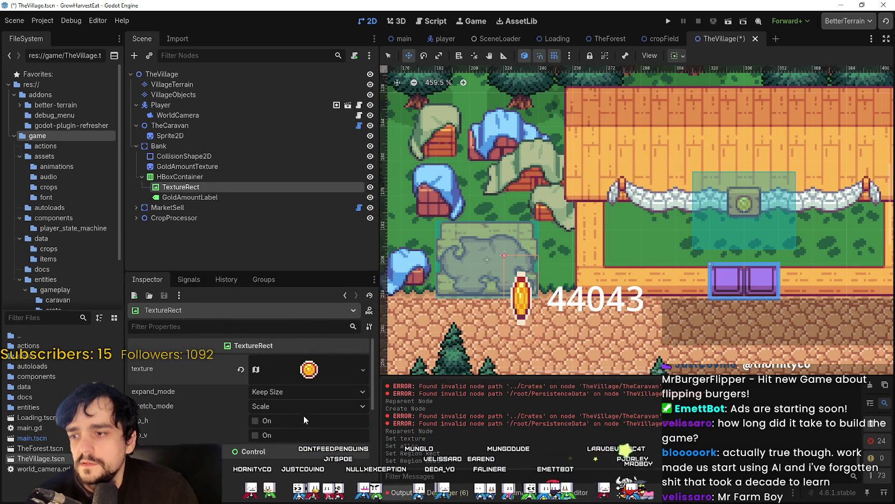
pyautogui.click(293, 368)
pyautogui.click(290, 367)
pyautogui.click(289, 392)
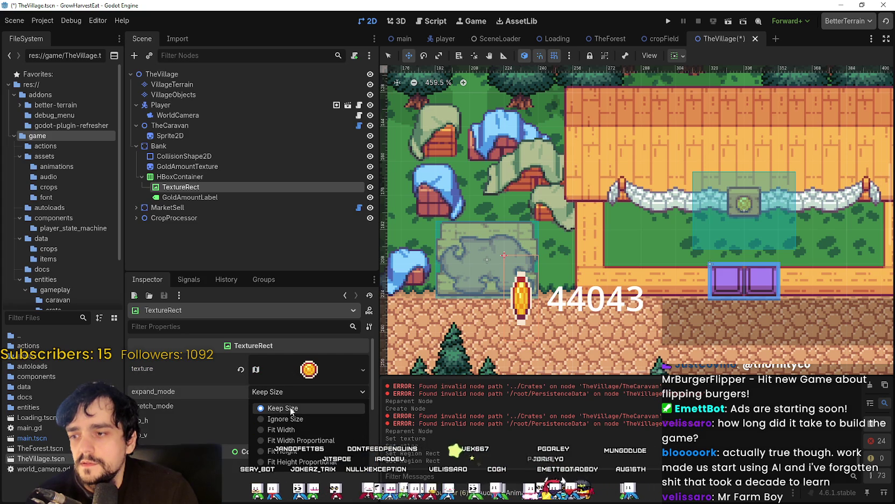
pyautogui.click(290, 407)
pyautogui.click(281, 404)
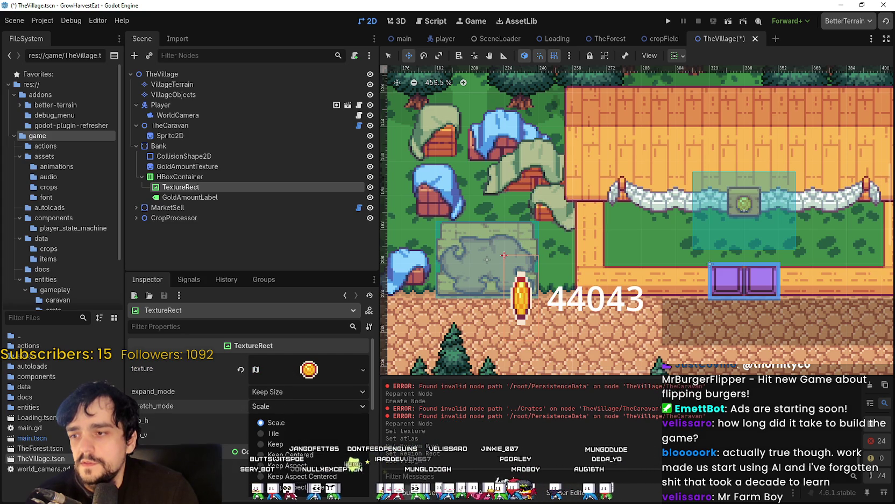
pyautogui.click(288, 454)
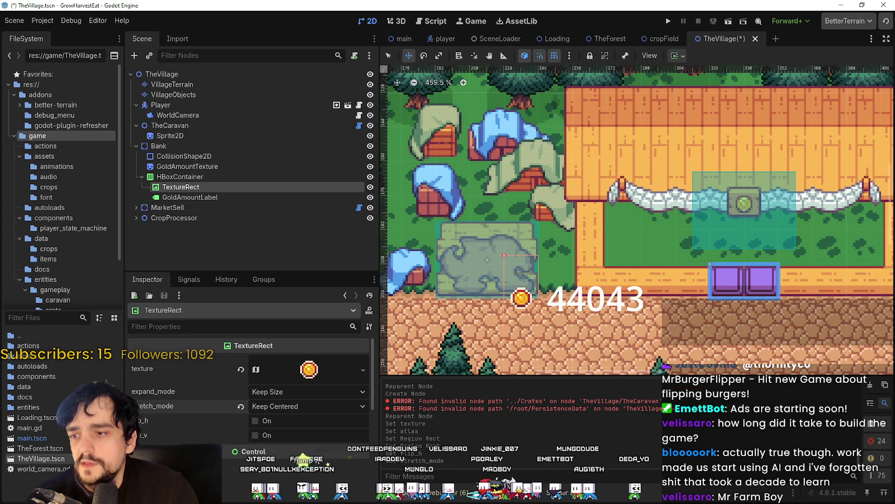
pyautogui.click(296, 408)
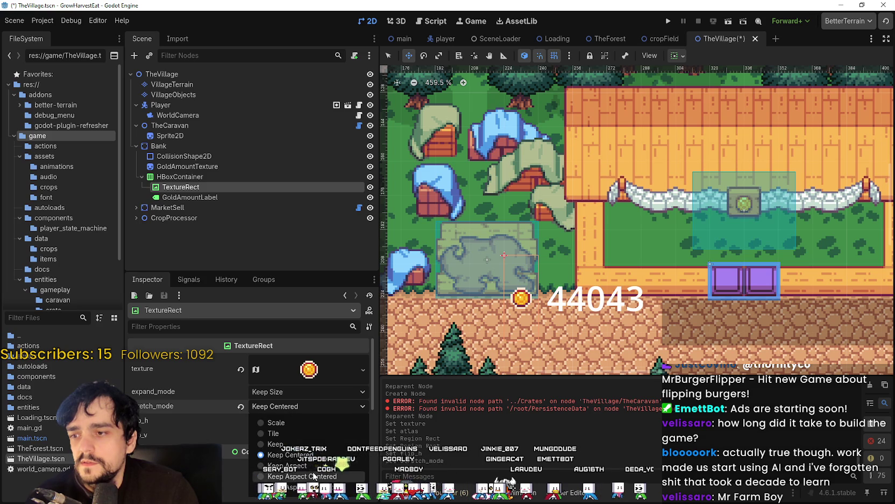
pyautogui.click(288, 465)
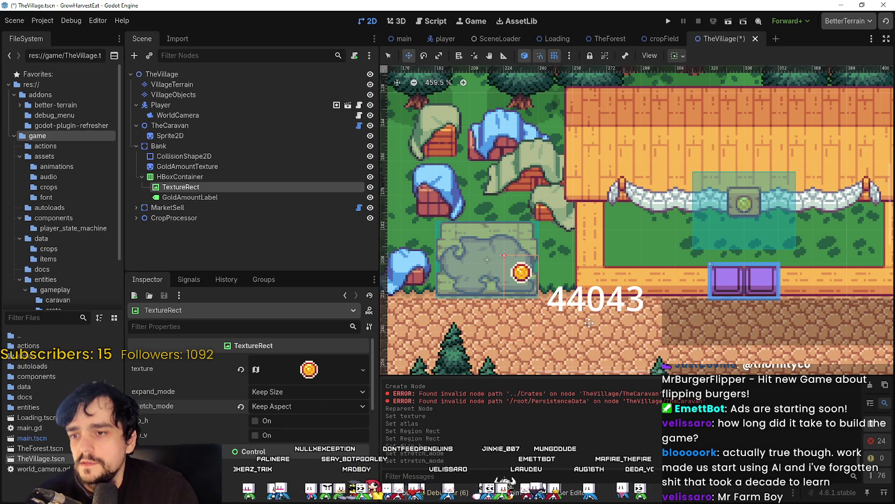
pyautogui.scroll(-3, 590, 323)
pyautogui.click(316, 406)
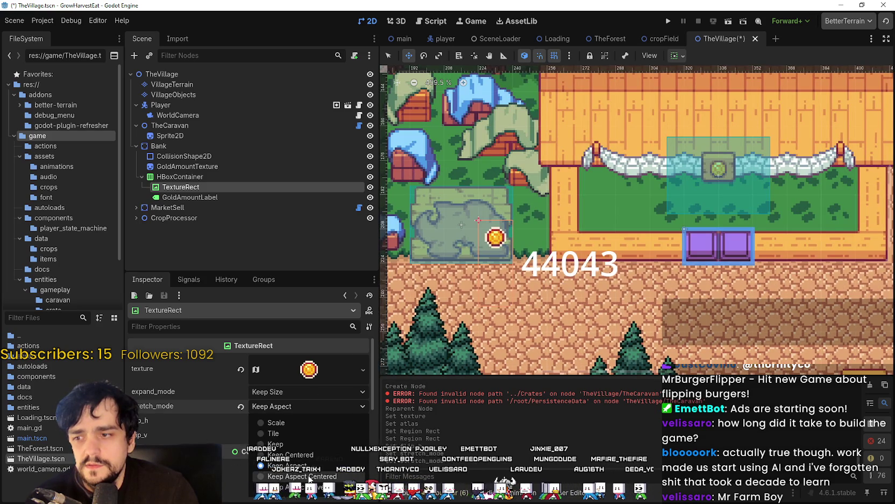
pyautogui.click(309, 476)
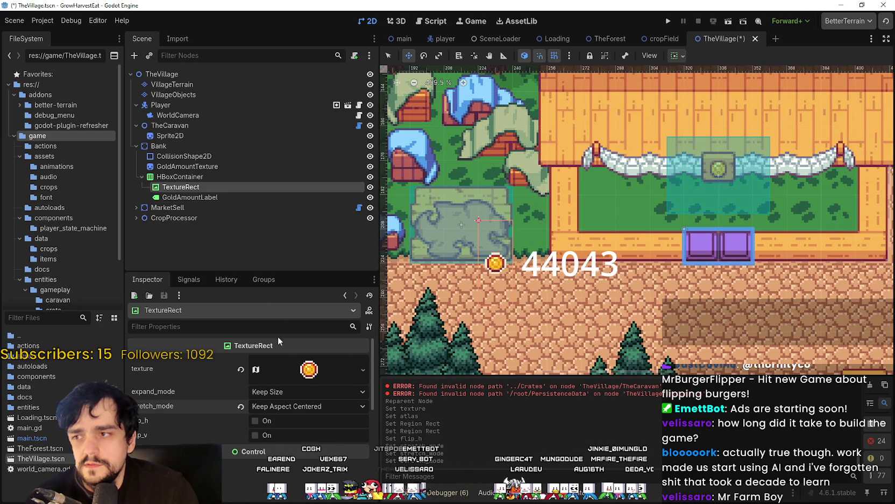
pyautogui.scroll(-2, 528, 207)
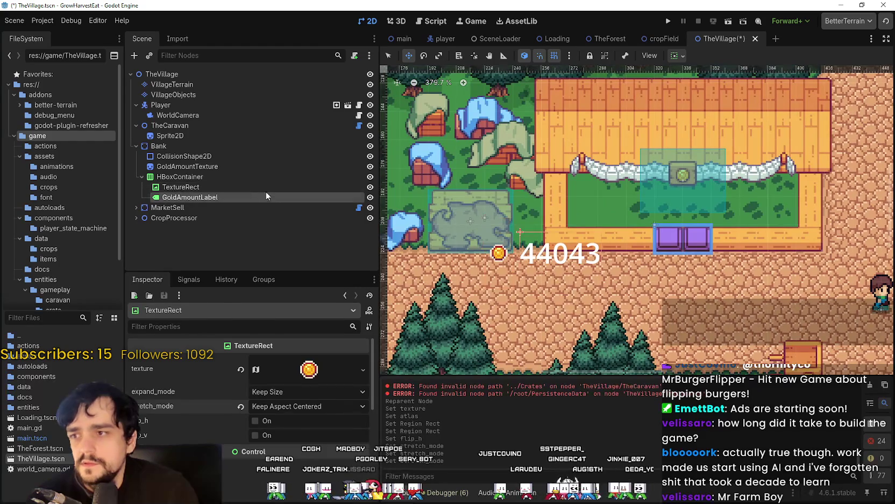
# Change the HBoxContainer's sizing alignment and align the 44043 label to the top.
pyautogui.click(263, 178)
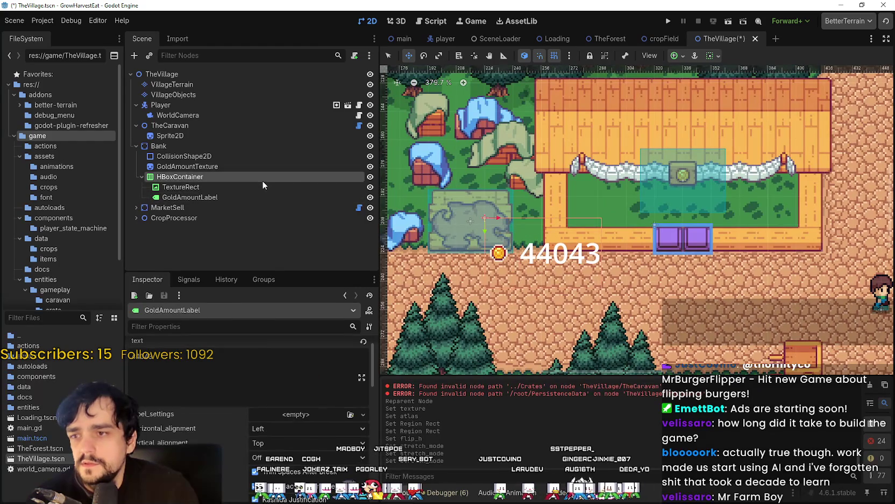
pyautogui.click(717, 56)
pyautogui.click(717, 93)
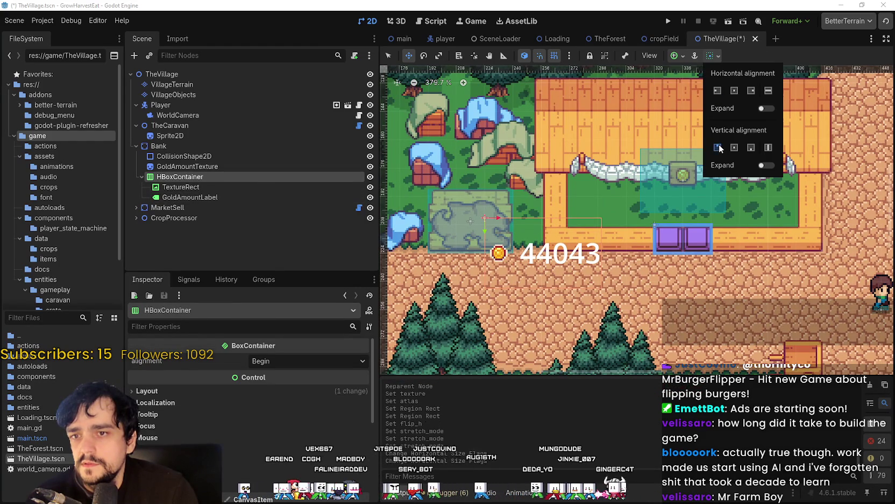
pyautogui.click(256, 176)
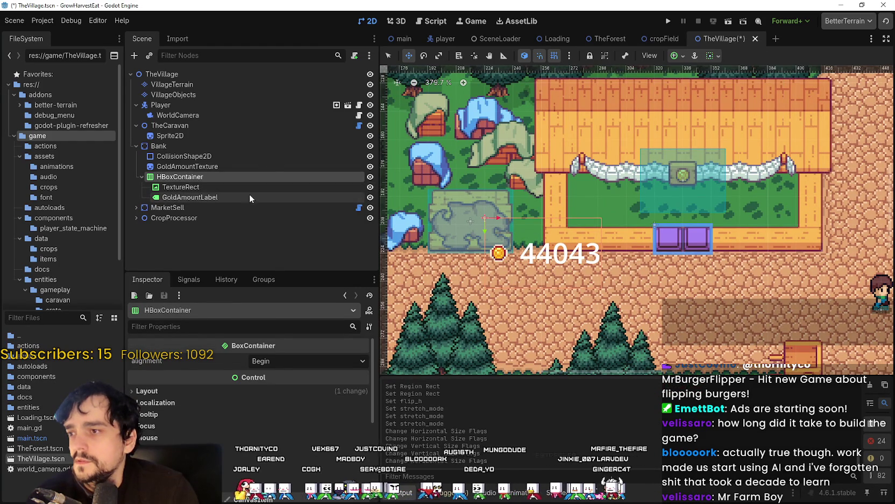
pyautogui.press('Down')
pyautogui.press('Down')
pyautogui.click(678, 55)
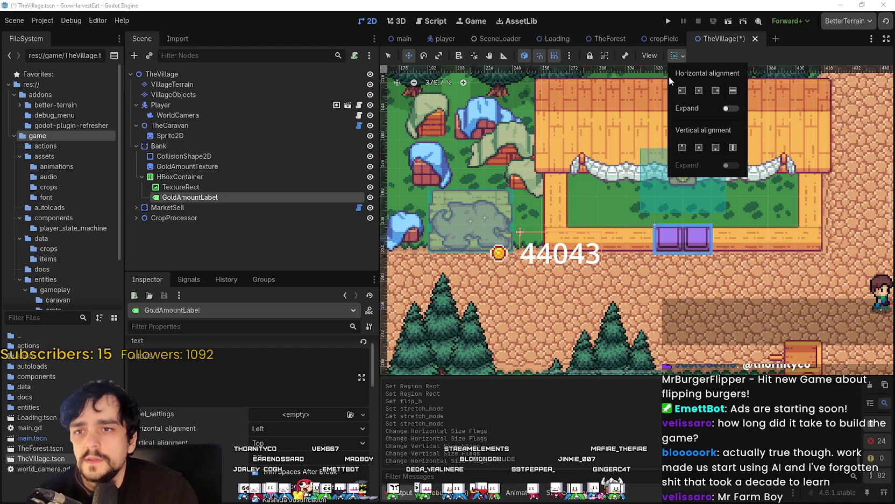
pyautogui.click(682, 147)
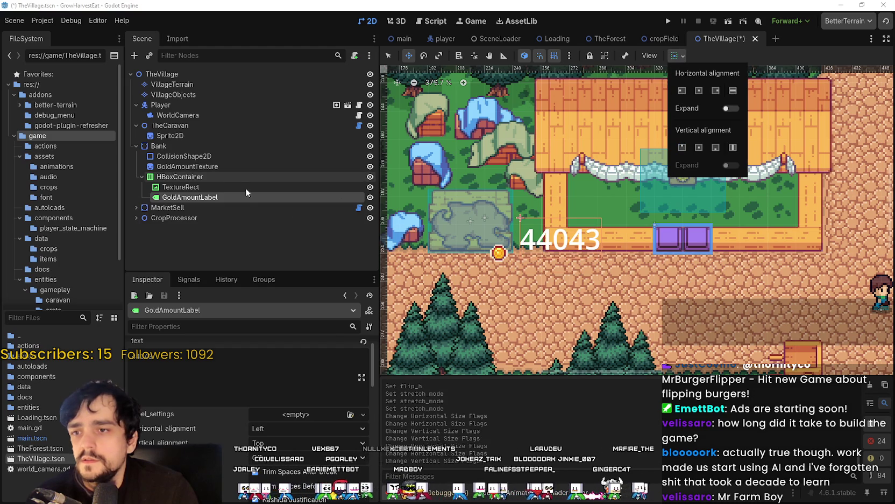
# Set the HBoxContainer's sizing to align at its start.
pyautogui.click(200, 195)
pyautogui.click(199, 186)
pyautogui.click(198, 176)
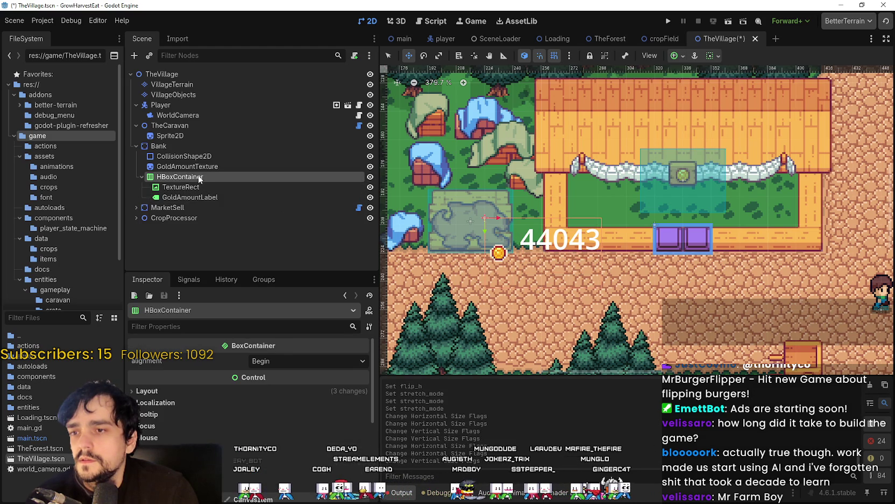
pyautogui.scroll(5, 536, 221)
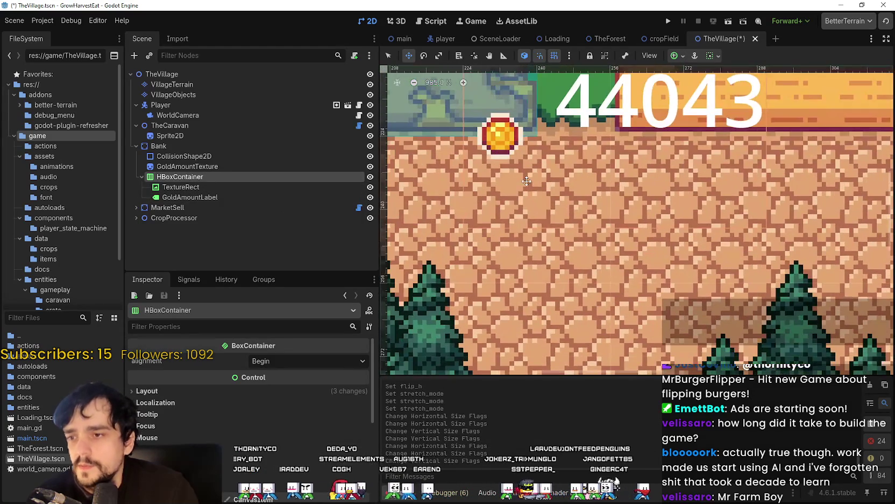
pyautogui.scroll(-2, 518, 190)
pyautogui.click(712, 55)
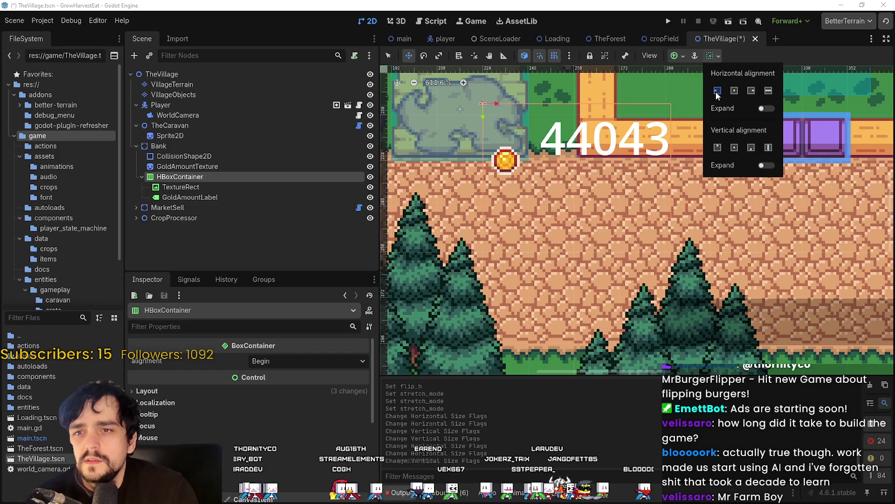
pyautogui.click(217, 177)
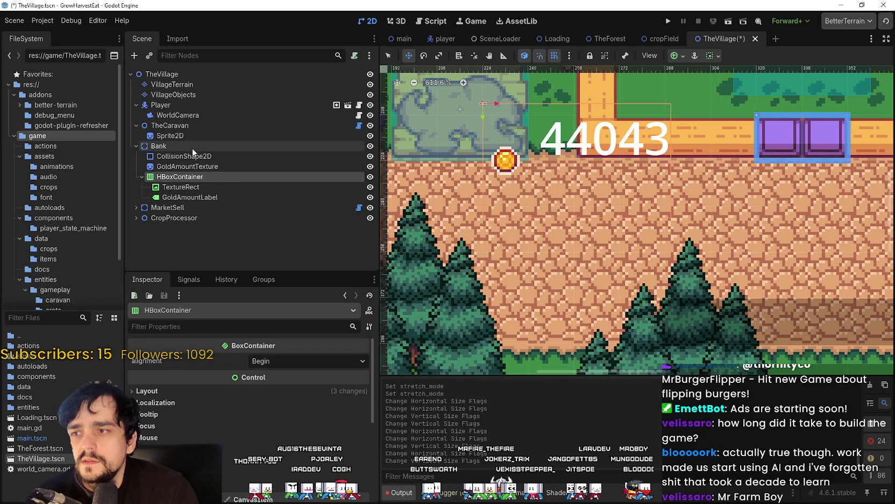
# Select the Bank node and centre the view on it.
pyautogui.click(208, 198)
pyautogui.click(199, 177)
pyautogui.click(196, 146)
pyautogui.doubleClick(195, 146)
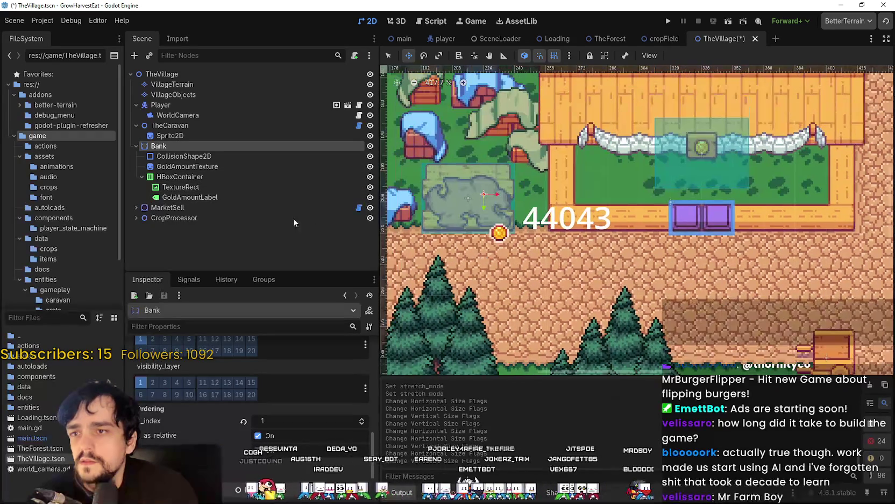
pyautogui.click(207, 187)
pyautogui.click(208, 198)
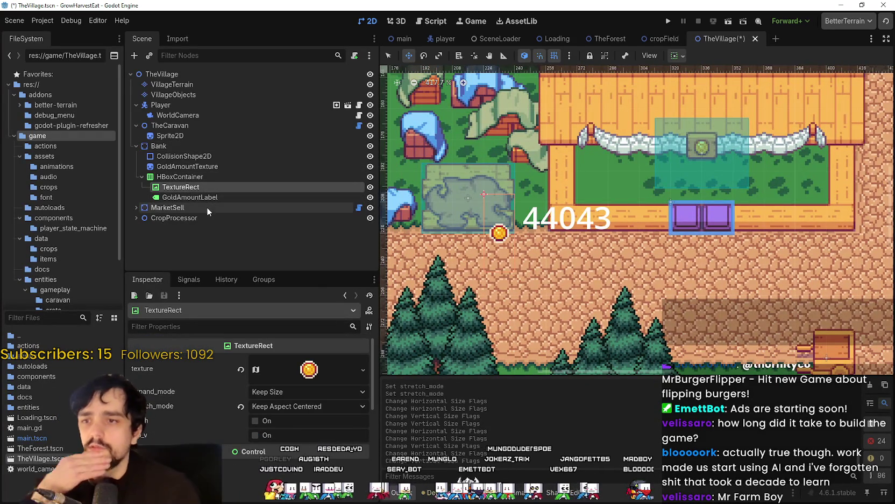
pyautogui.click(193, 177)
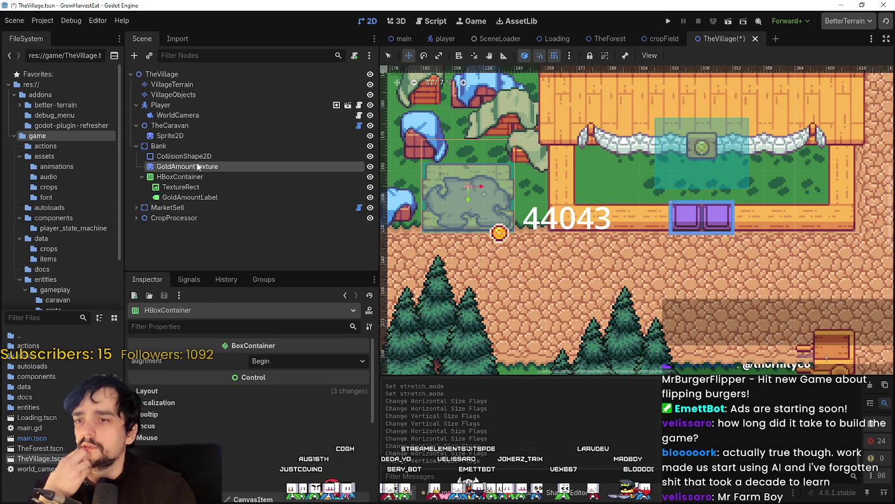
pyautogui.click(193, 167)
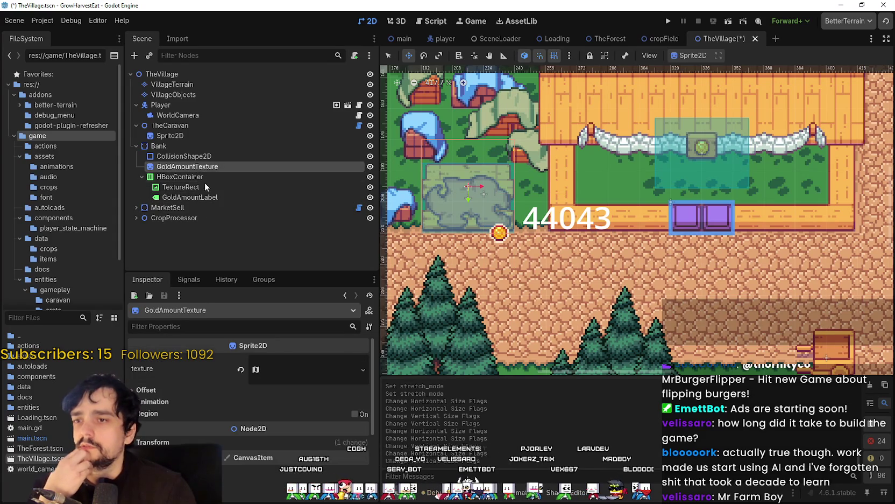
pyautogui.click(177, 148)
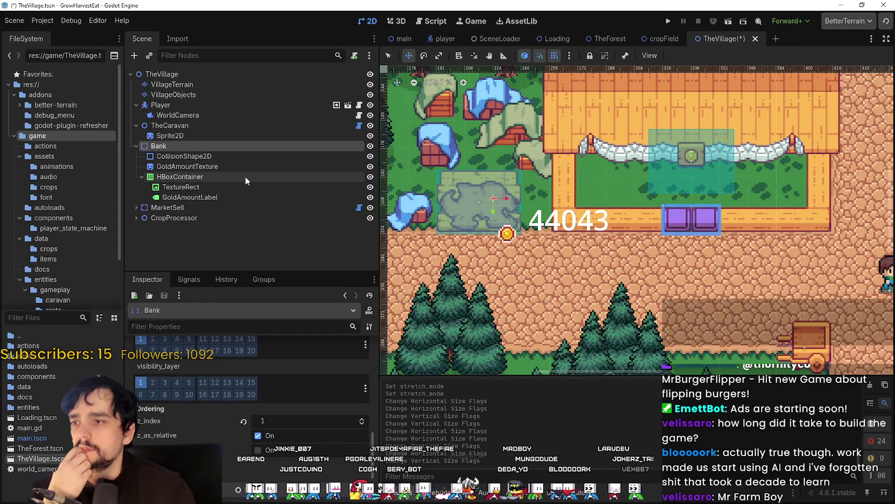
pyautogui.click(245, 176)
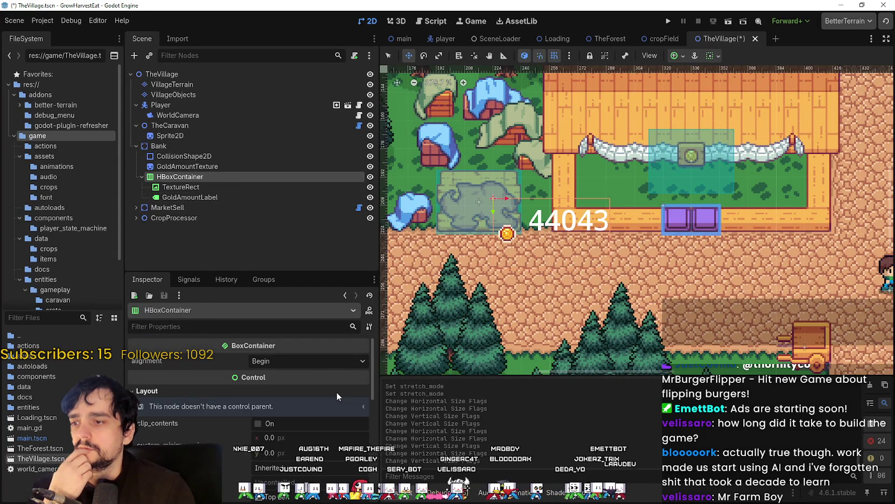
pyautogui.click(336, 391)
pyautogui.scroll(-2, 333, 414)
pyautogui.scroll(-3, 504, 267)
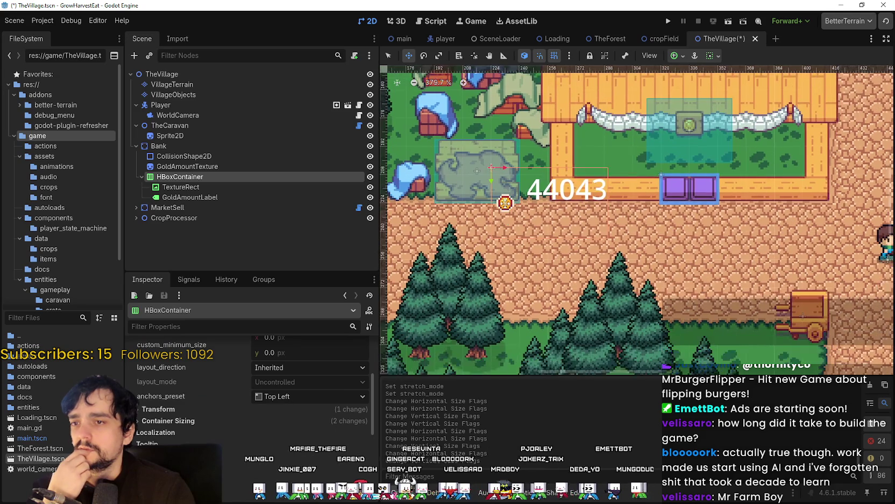
pyautogui.scroll(1, 495, 198)
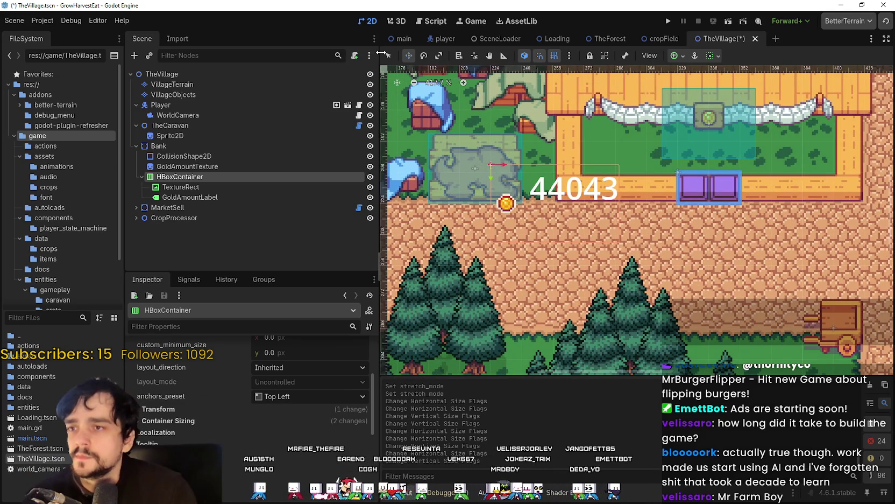
pyautogui.scroll(1, 530, 215)
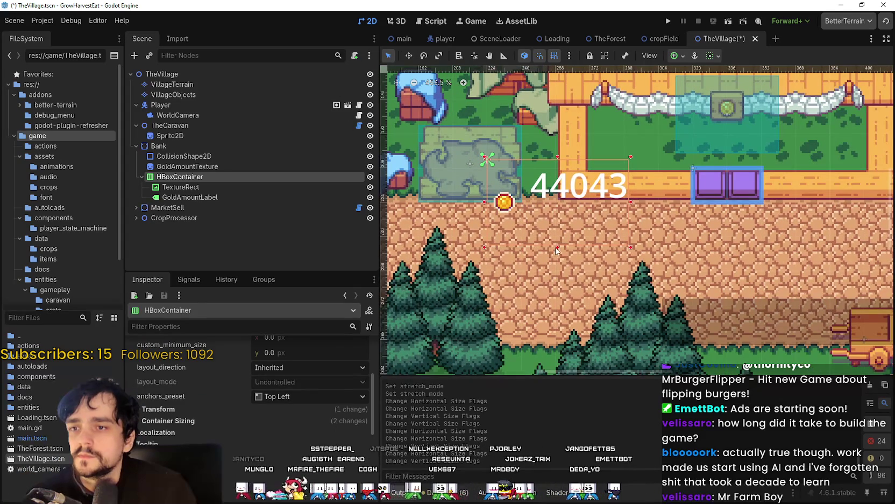
pyautogui.scroll(3, 583, 250)
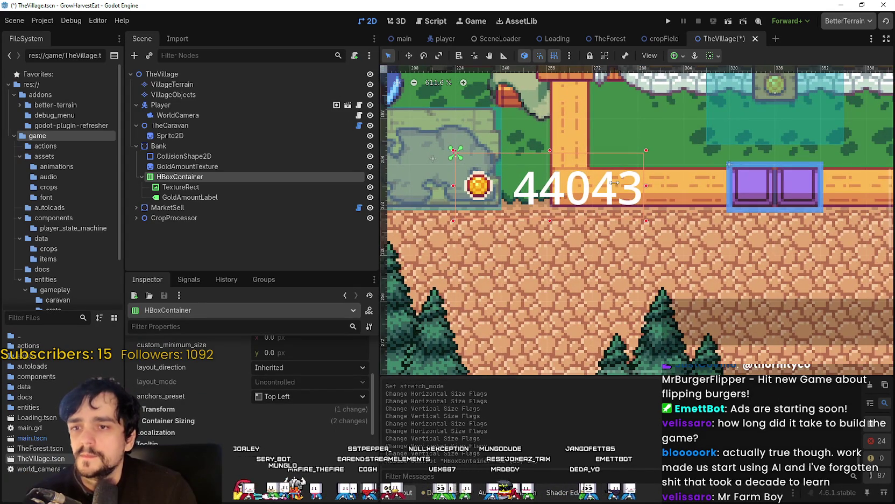
# Edit GoldAmountLabel's Text property in the Inspector so it reads 4404.
pyautogui.click(207, 196)
pyautogui.click(215, 382)
pyautogui.write('dsfsfsdf')
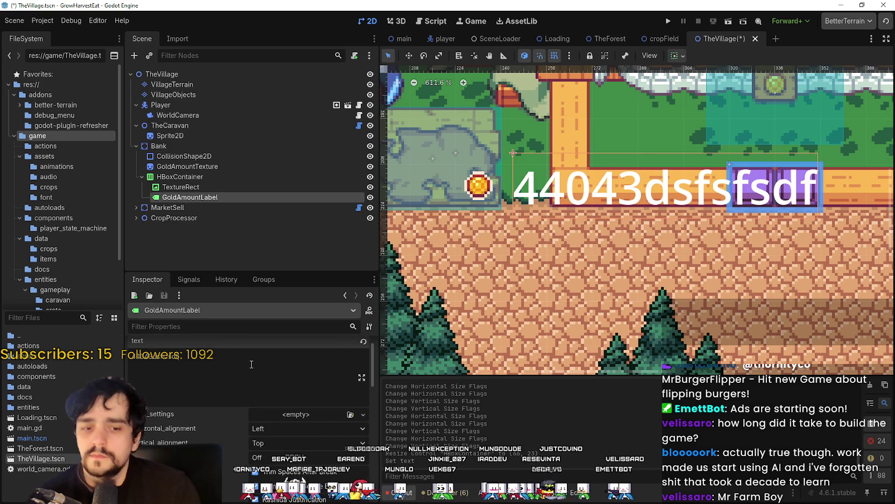
pyautogui.press('BackSpace')
pyautogui.press('BackSpace')
pyautogui.press('BackSpace')
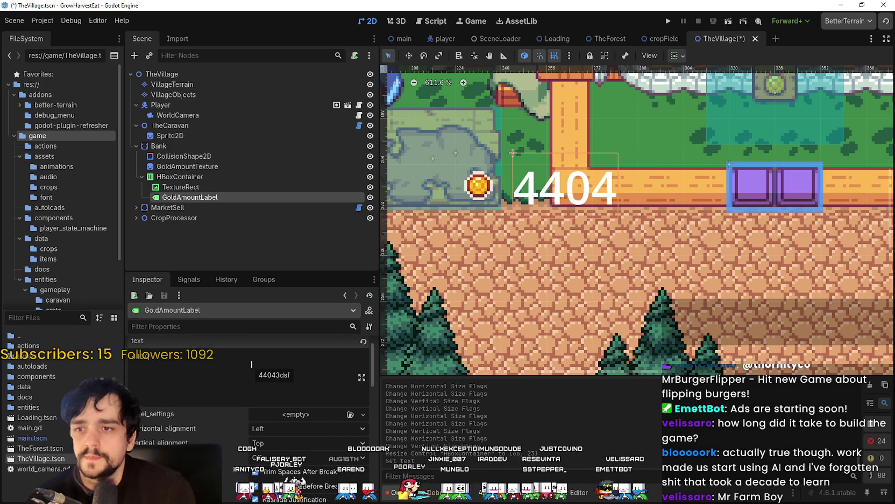
pyautogui.scroll(-10, 250, 409)
pyautogui.scroll(-3, 172, 427)
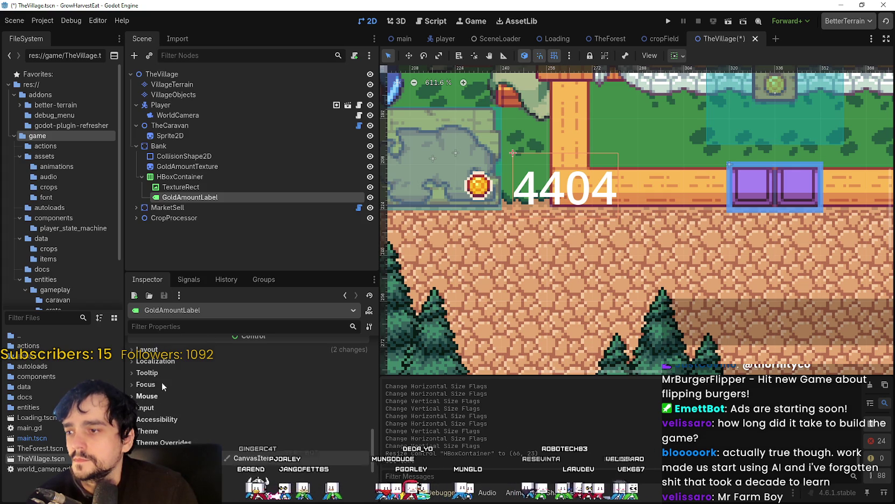
# Set GoldAmountLabel's Theme Overrides font_size to 16 px.
pyautogui.click(163, 440)
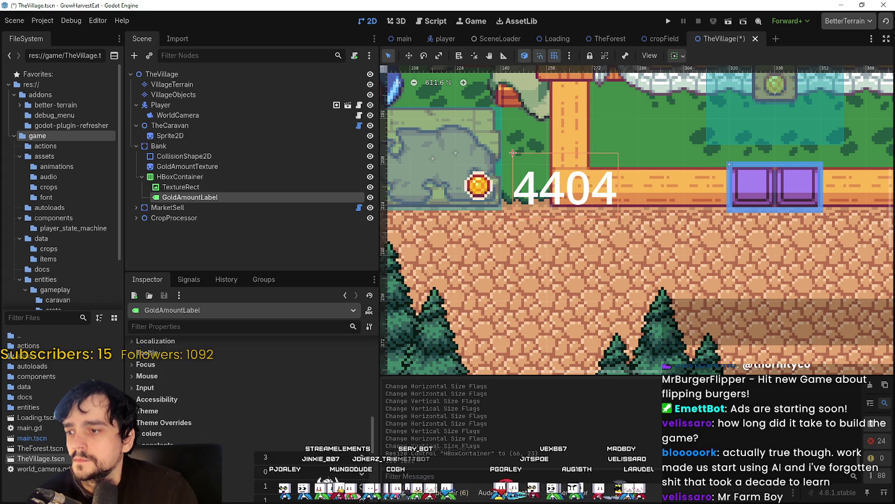
pyautogui.scroll(-2, 287, 456)
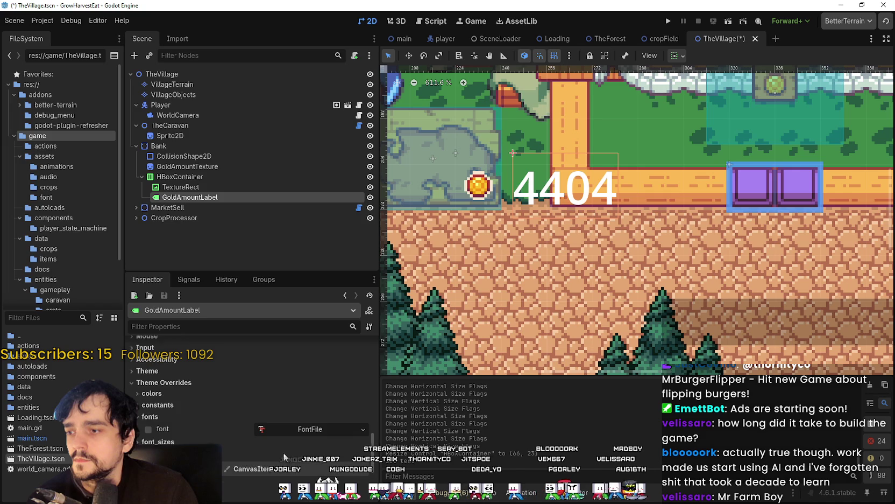
pyautogui.click(152, 442)
pyautogui.scroll(-2, 159, 401)
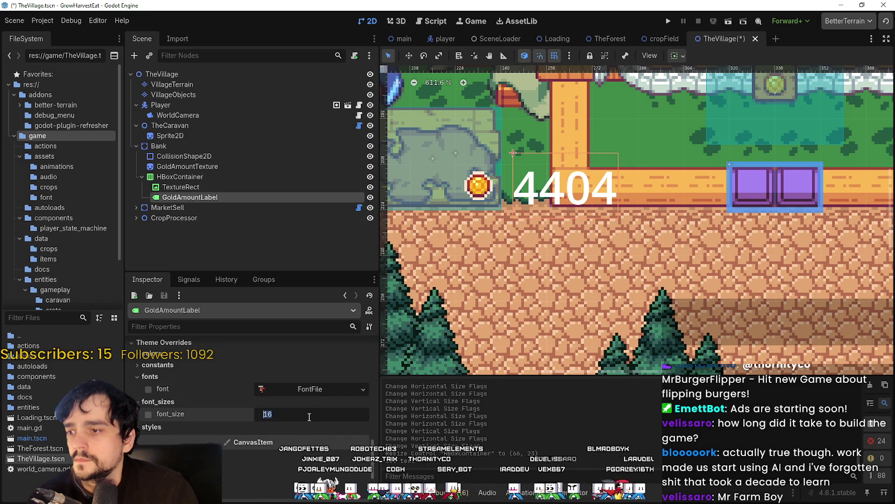
pyautogui.press('Return')
pyautogui.scroll(1, 541, 188)
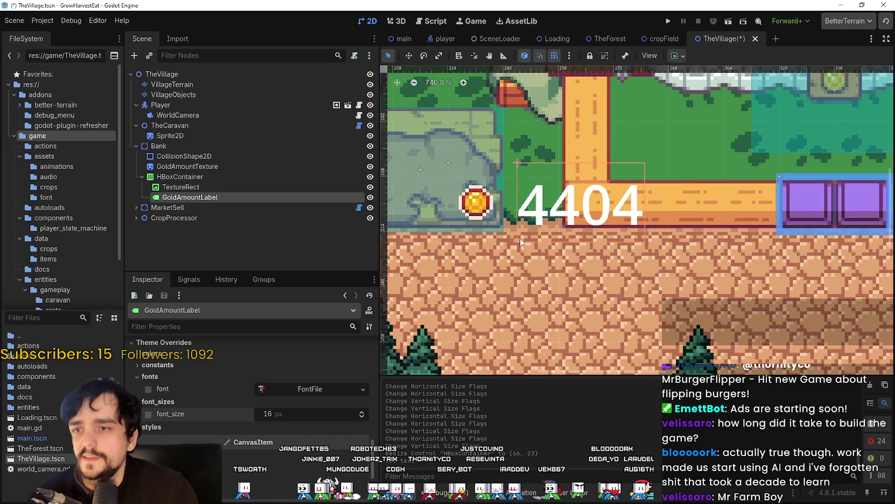
# Check the coin TextureRect and gold label, then select the HBoxContainer.
pyautogui.click(174, 187)
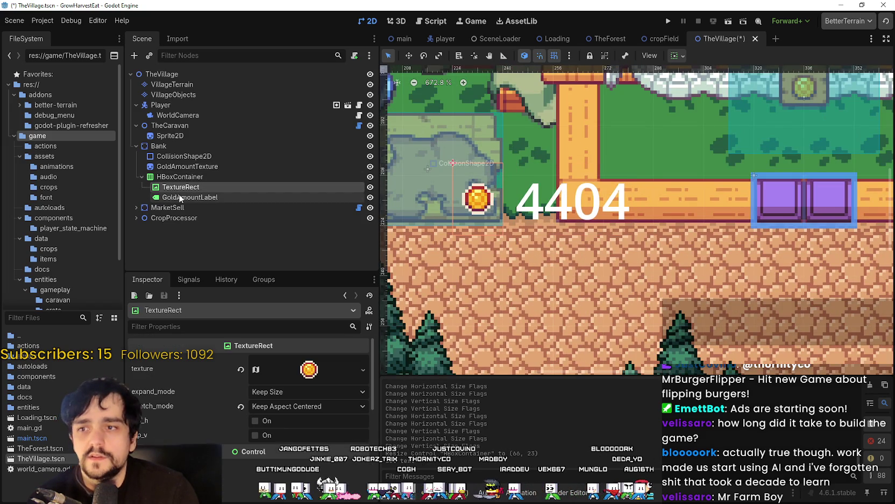
pyautogui.scroll(2, 431, 191)
pyautogui.scroll(-2, 494, 214)
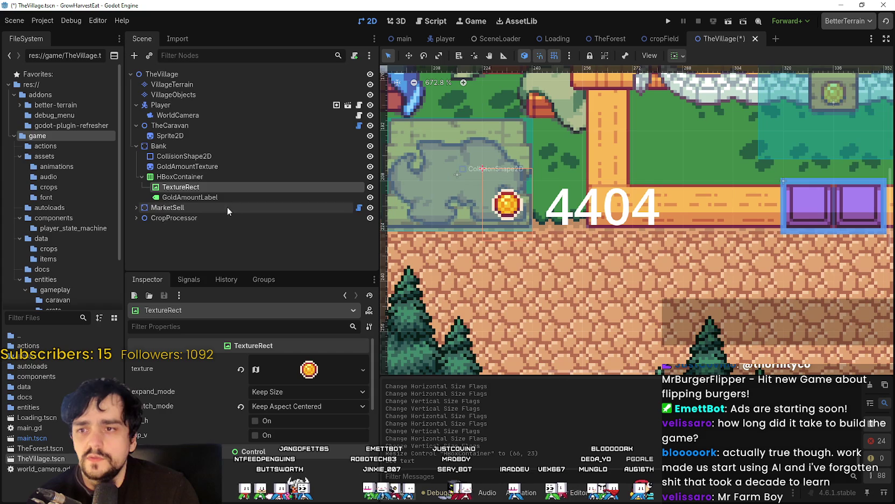
pyautogui.click(204, 197)
pyautogui.scroll(3, 538, 242)
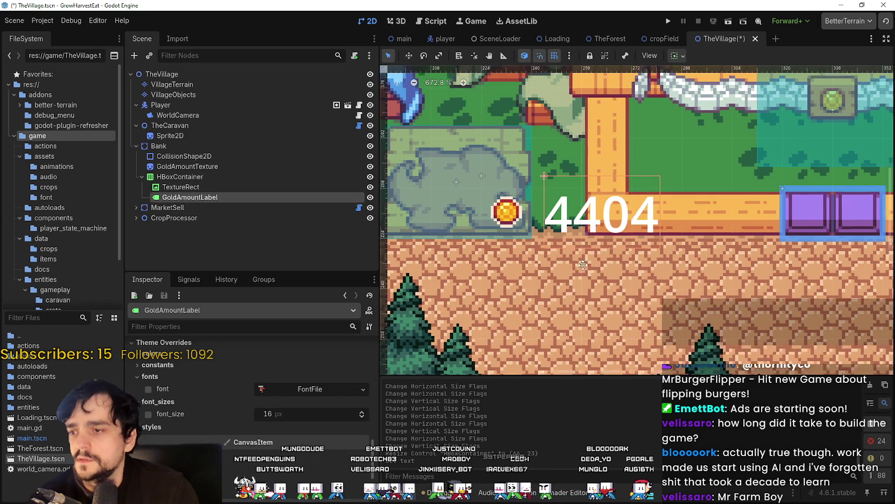
pyautogui.scroll(-1, 563, 251)
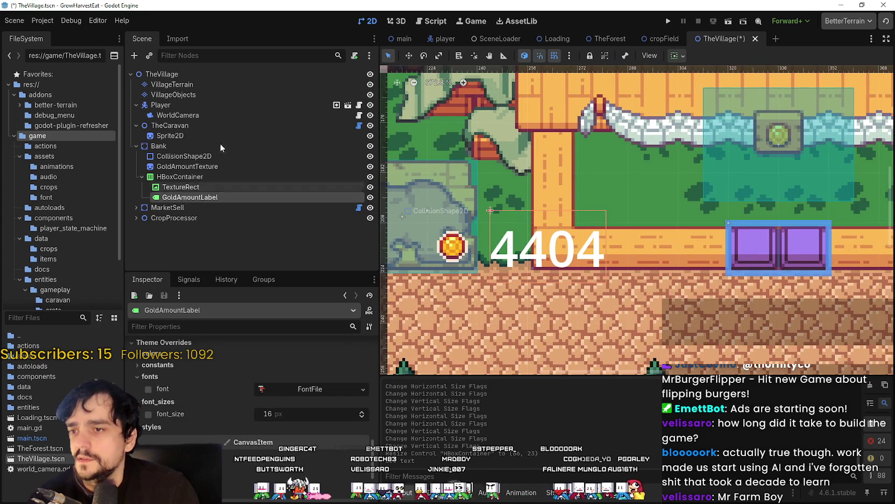
pyautogui.click(211, 176)
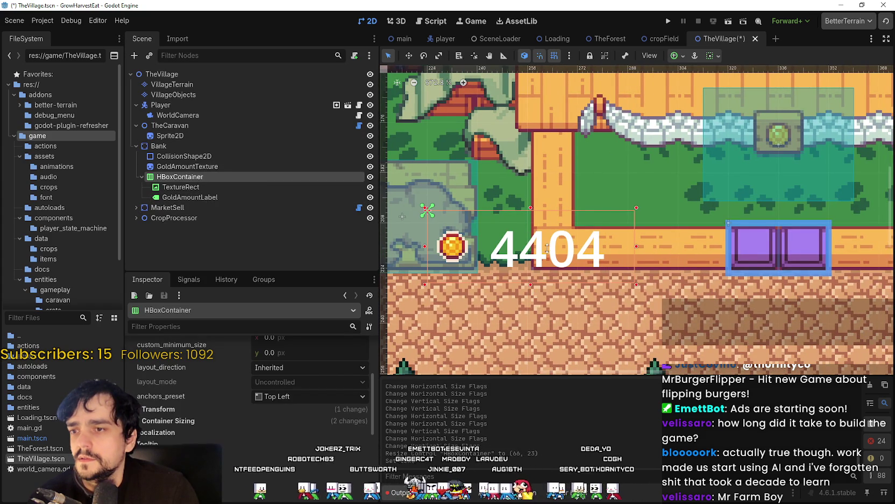
# Set the HBoxContainer's separation override to 0 and shrink the box to 53×23.
pyautogui.moveTo(639, 291); pyautogui.dragTo(496, 224)
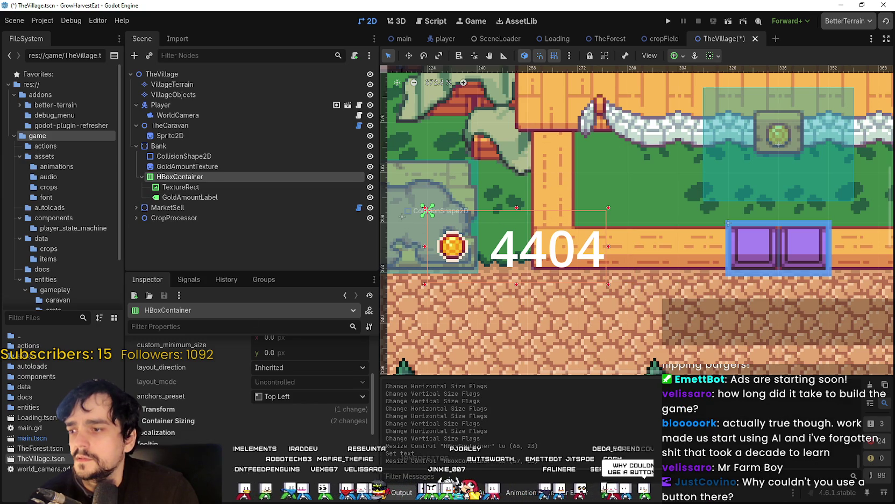
pyautogui.scroll(-2, 247, 387)
pyautogui.scroll(-3, 180, 411)
pyautogui.click(181, 414)
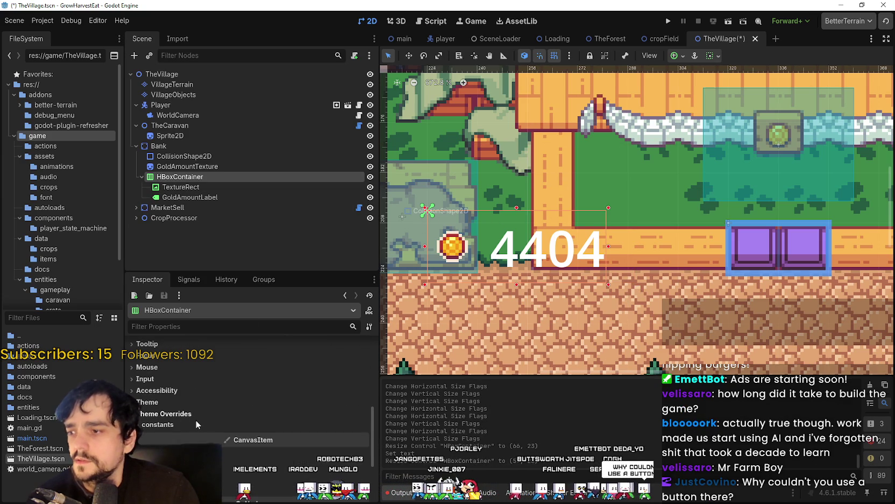
pyautogui.click(362, 439)
pyautogui.click(362, 439)
pyautogui.click(362, 439)
pyautogui.click(363, 439)
pyautogui.moveTo(609, 247); pyautogui.dragTo(489, 217)
pyautogui.moveTo(497, 270)
pyautogui.mouseDown()
pyautogui.moveTo(500, 178)
pyautogui.moveTo(500, 264)
pyautogui.moveTo(503, 215)
pyautogui.moveTo(515, 316)
pyautogui.mouseUp()
# Use the Move tool to drag the gold counter up onto the houses.
pyautogui.scroll(-6, 515, 316)
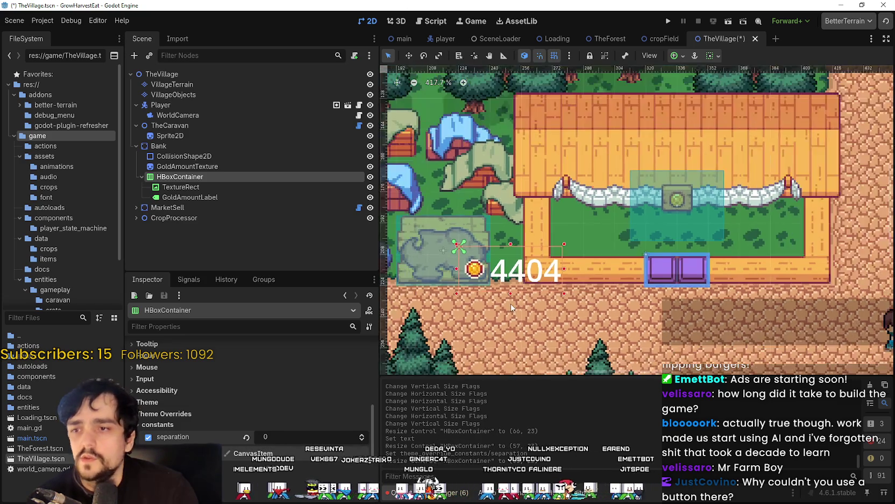
pyautogui.scroll(3, 625, 185)
pyautogui.scroll(-1, 624, 184)
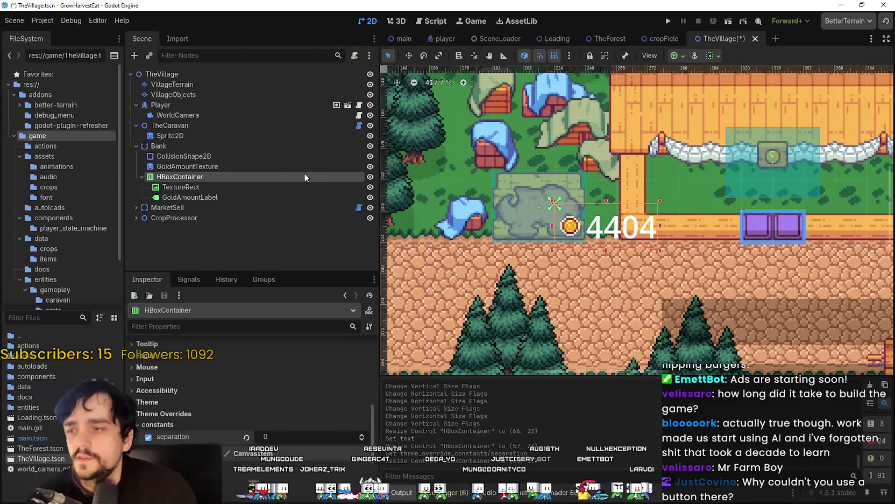
pyautogui.click(239, 196)
pyautogui.click(240, 177)
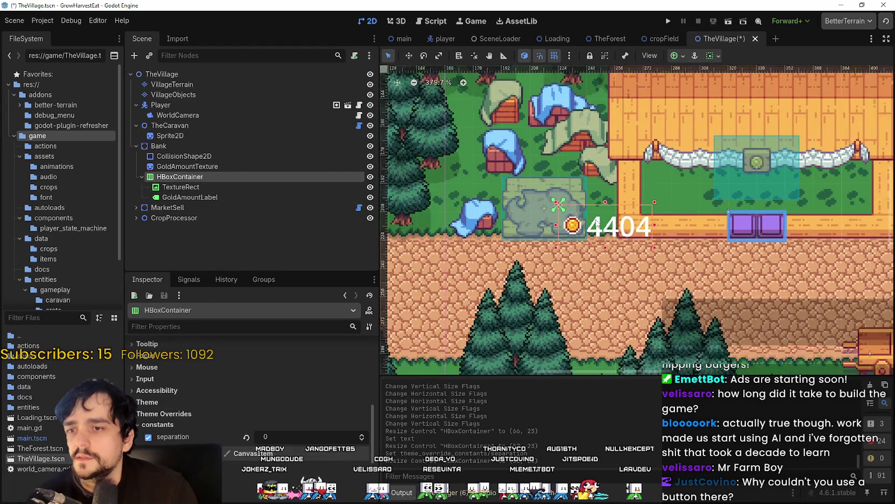
pyautogui.click(409, 55)
pyautogui.scroll(2, 557, 199)
pyautogui.moveTo(616, 213)
pyautogui.mouseDown()
pyautogui.moveTo(594, 156)
pyautogui.moveTo(557, 124)
pyautogui.moveTo(561, 156)
pyautogui.moveTo(548, 125)
pyautogui.moveTo(550, 138)
pyautogui.mouseUp()
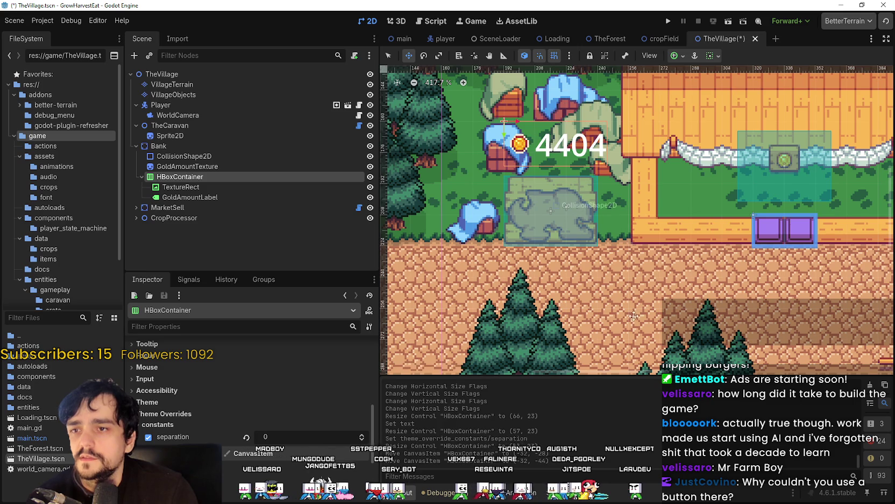
# Select Bank's CollisionShape2D, then its GoldAmountTexture sprite, to show them in the Inspector.
pyautogui.scroll(-2, 618, 294)
pyautogui.scroll(5, 561, 188)
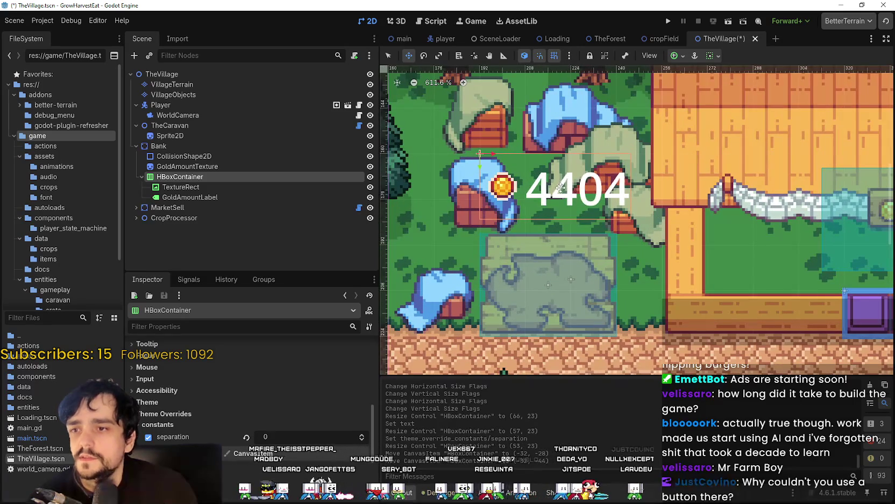
pyautogui.scroll(-4, 562, 187)
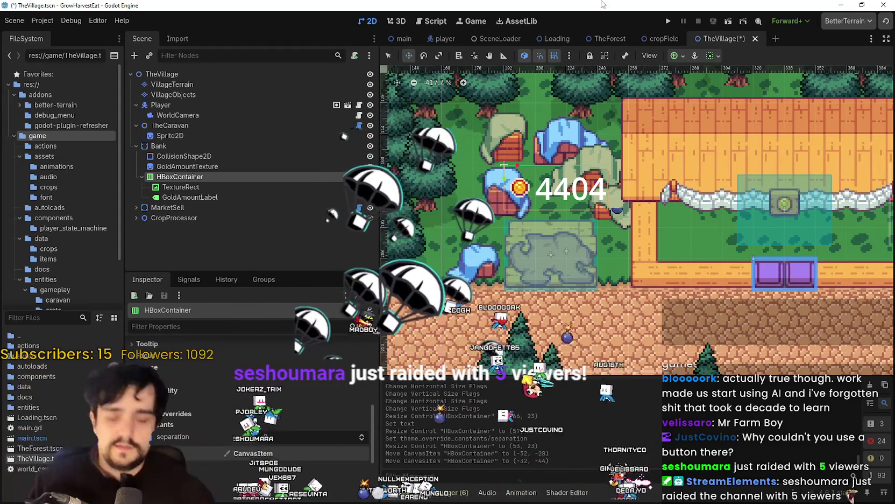
pyautogui.click(185, 156)
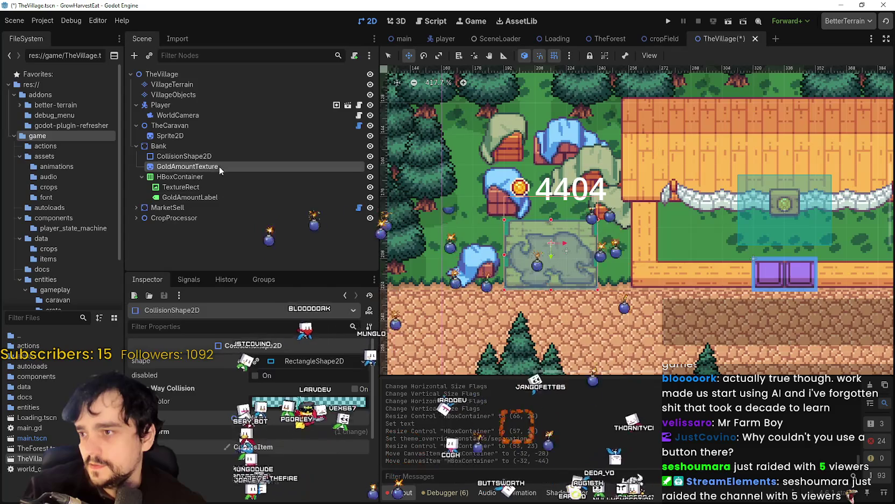
pyautogui.click(219, 166)
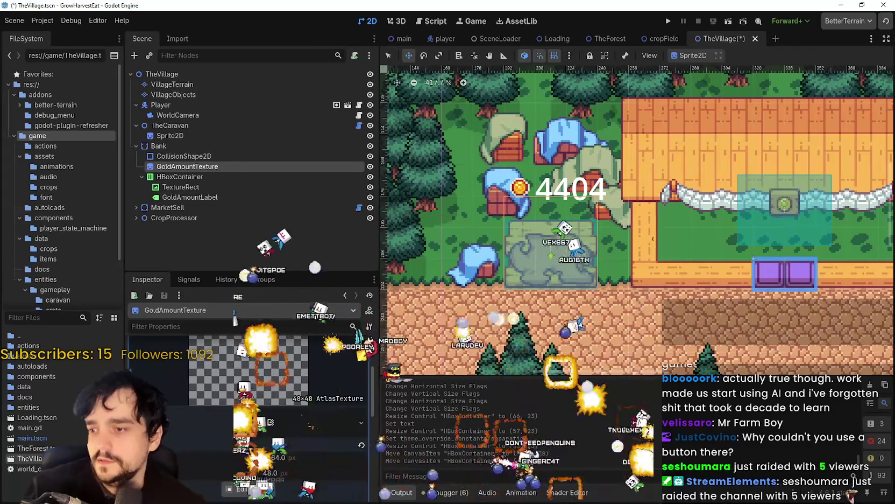
# Move the texture's atlas region onto the coin pile sprite.
pyautogui.click(249, 489)
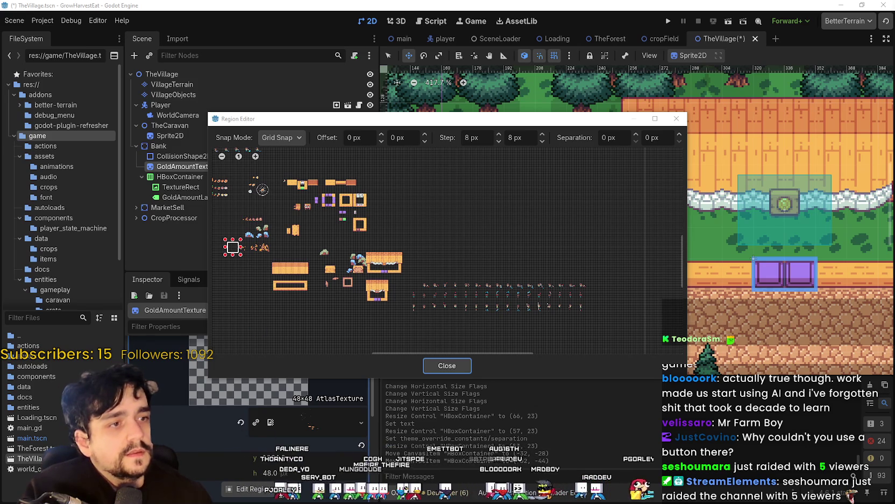
pyautogui.scroll(6, 367, 239)
pyautogui.scroll(2, 518, 226)
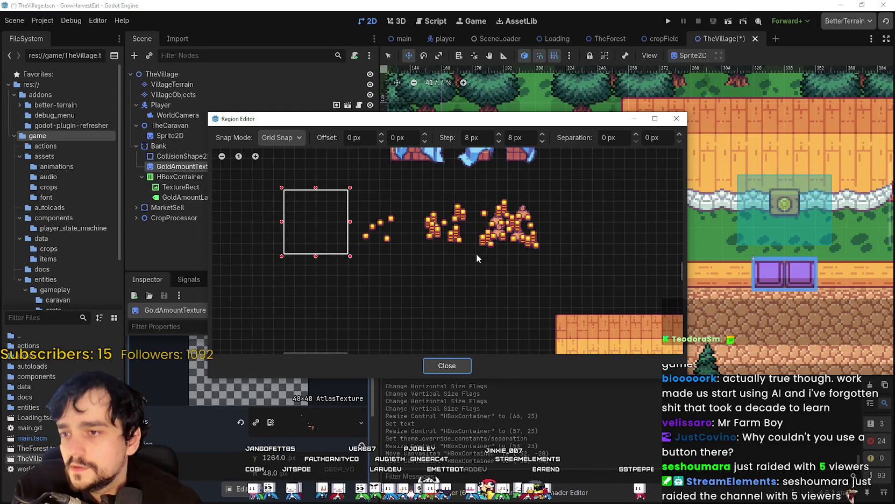
pyautogui.moveTo(476, 254); pyautogui.dragTo(538, 194)
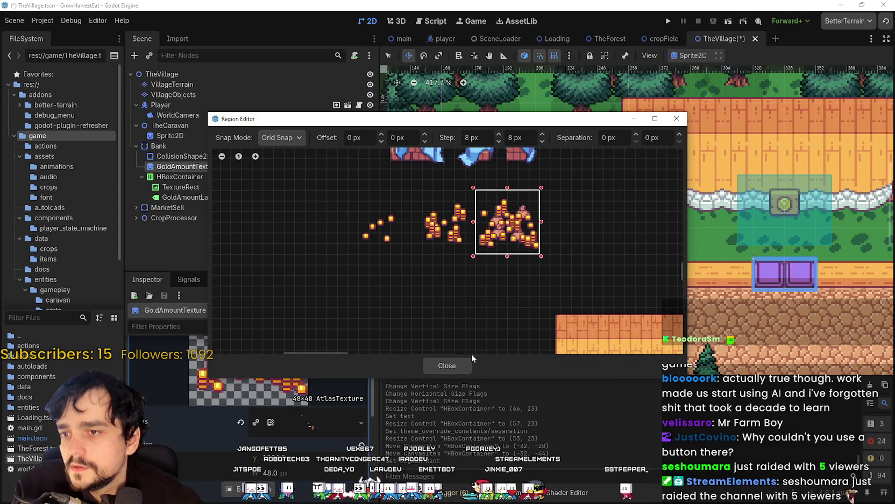
pyautogui.click(455, 366)
# Save TheVillage.tscn and run the game to test the village.
pyautogui.scroll(-2, 641, 294)
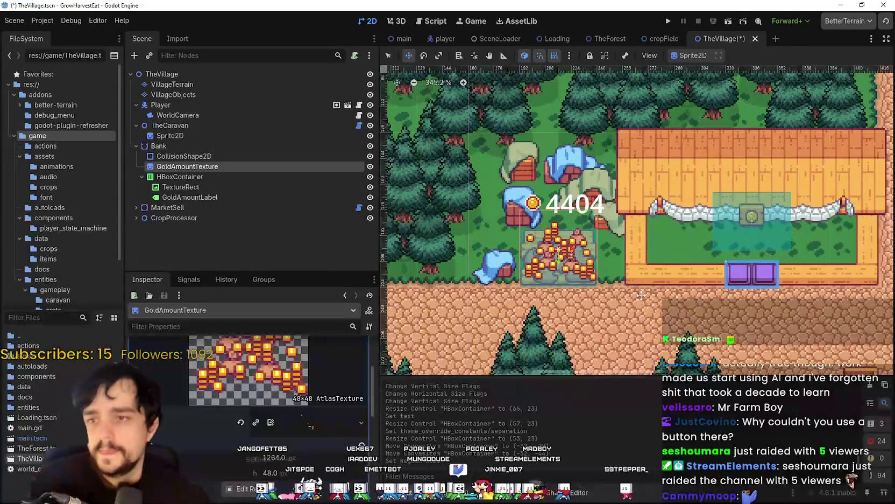
pyautogui.scroll(-1, 641, 295)
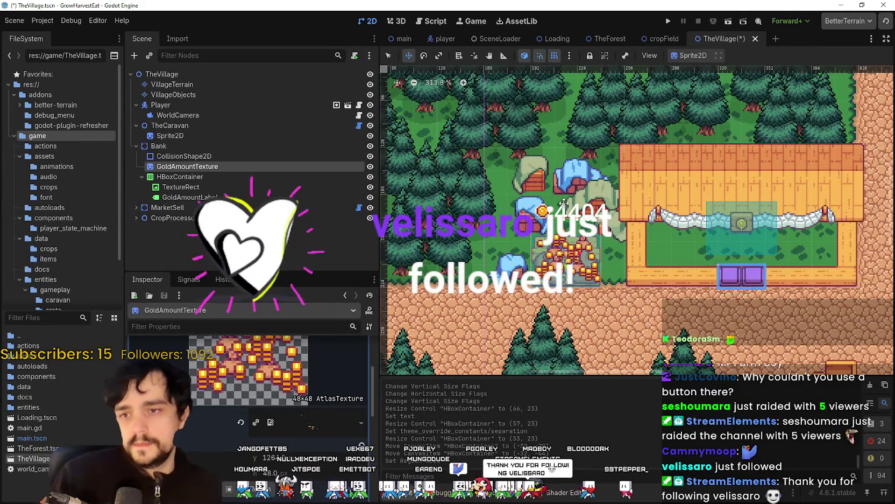
pyautogui.scroll(-1, 542, 213)
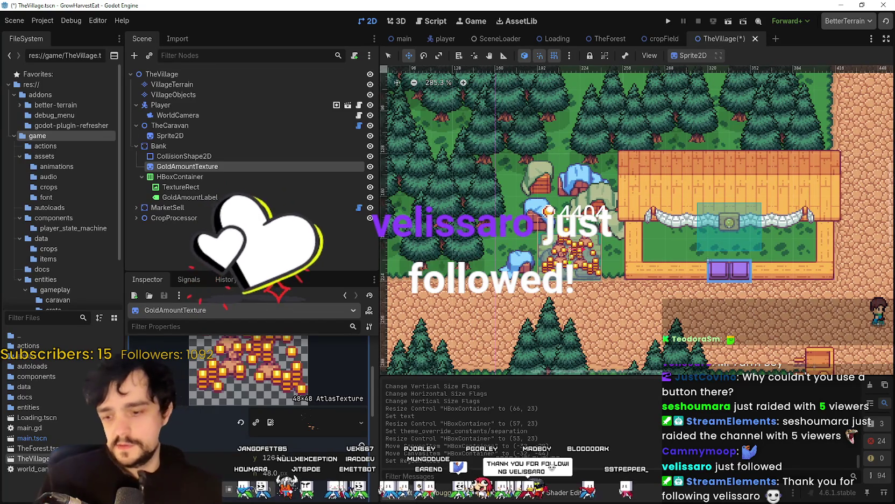
pyautogui.hotkey('ctrl', 's')
pyautogui.click(670, 23)
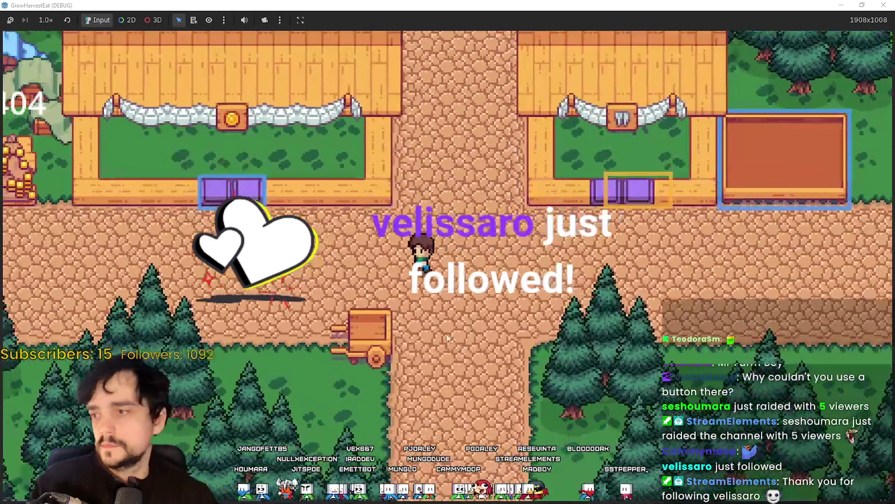
# Walk the character left, up onto the coin pile, back down, then right along the path.
pyautogui.press('Left')
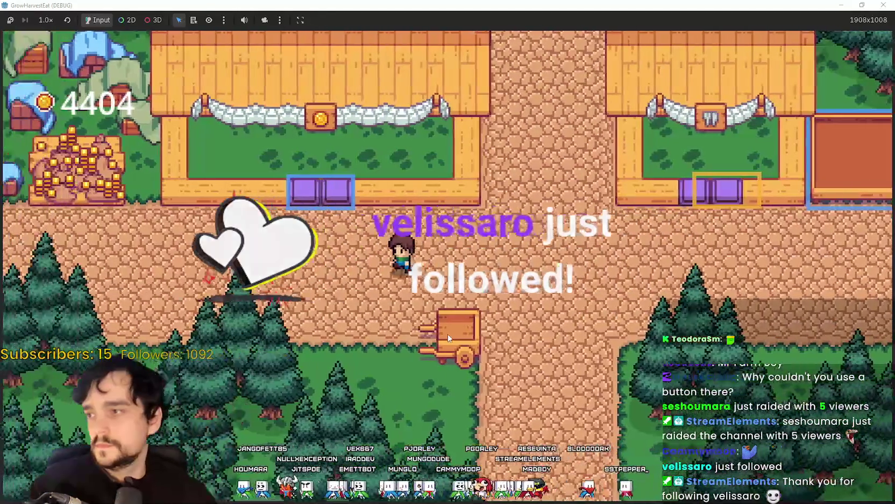
pyautogui.press('Up')
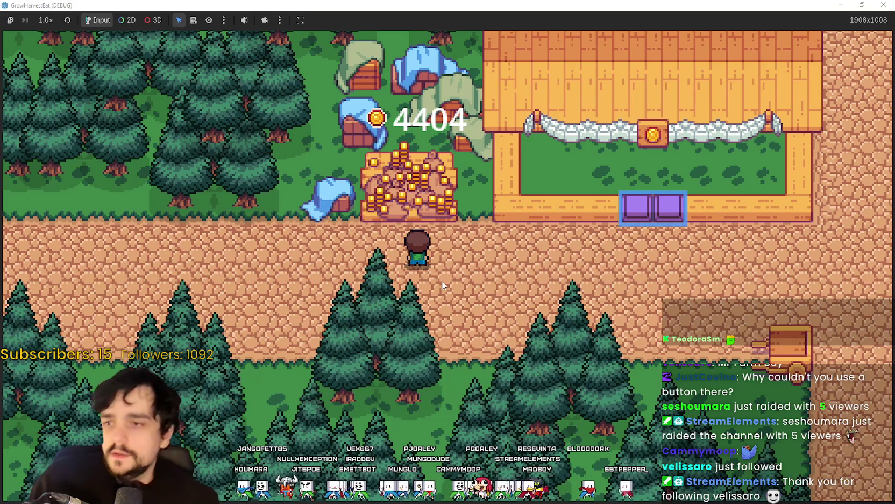
pyautogui.press('Up')
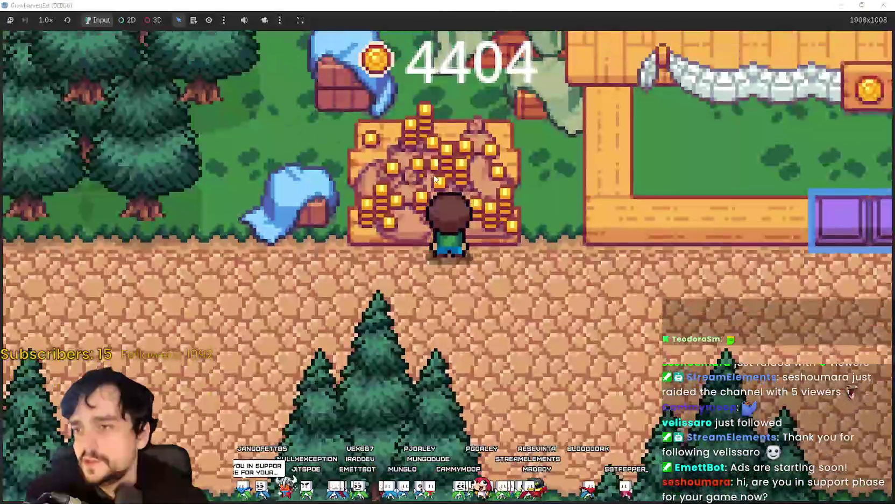
pyautogui.press('Down')
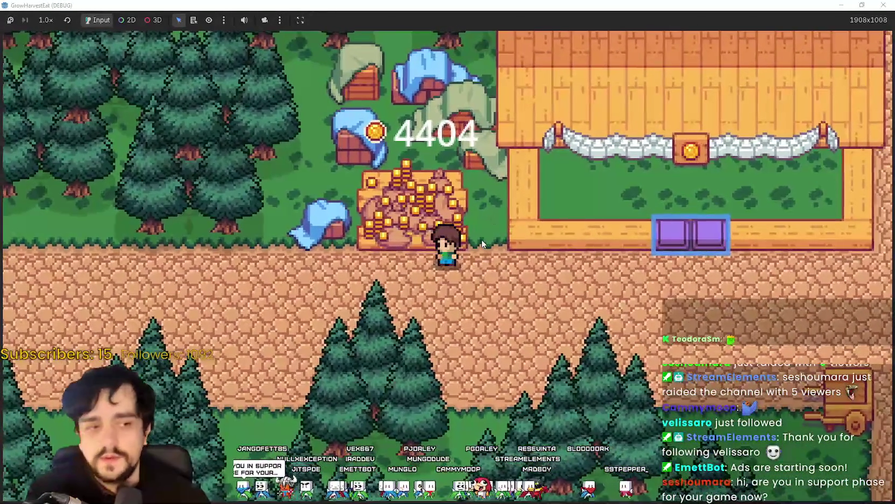
pyautogui.press('Right')
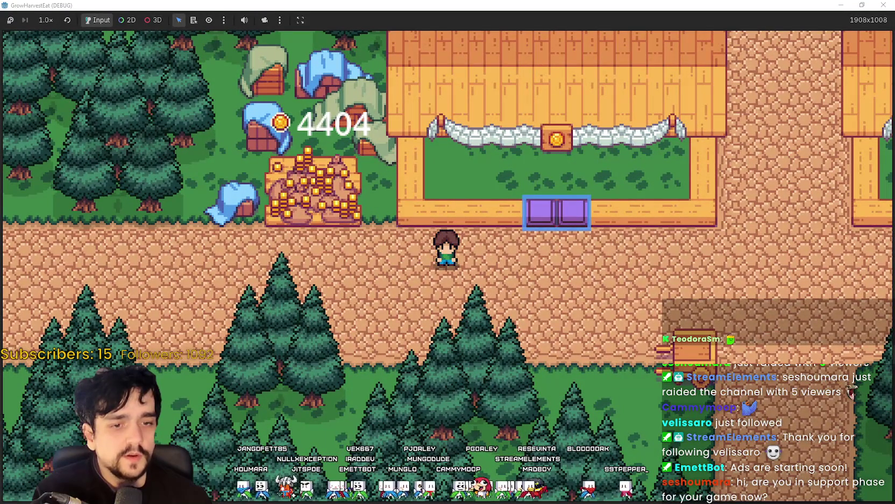
# Switch to main_atlas.png in Aseprite.
pyautogui.hotkey('alt', 'Tab')
pyautogui.scroll(-2, 592, 237)
pyautogui.scroll(2, 591, 238)
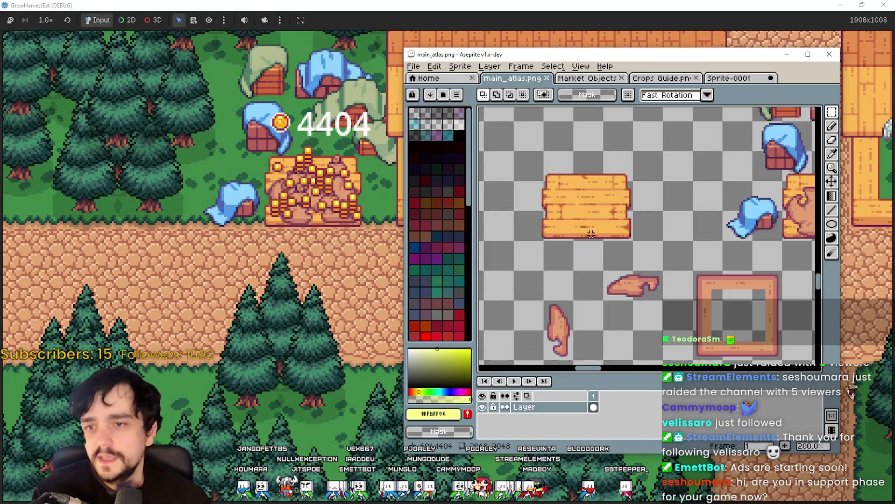
# Center the blob-on-planks sprite in main_atlas.png, undoing two unwanted pastes.
pyautogui.scroll(1, 560, 235)
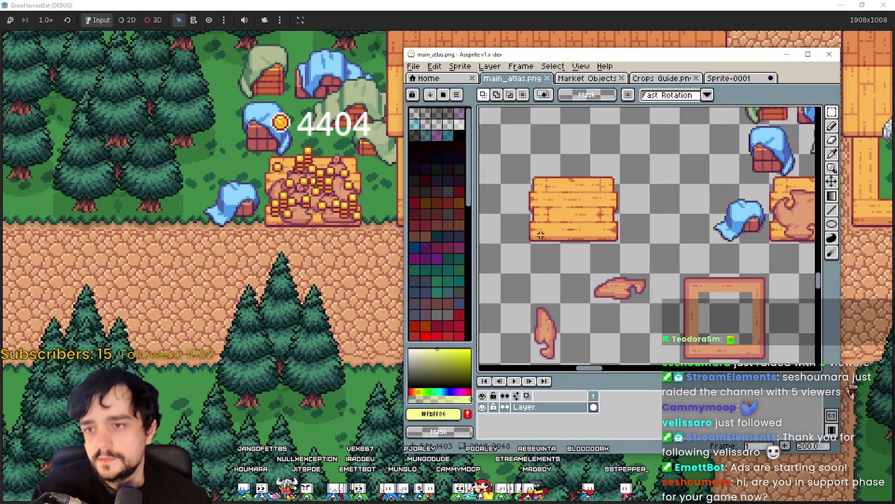
pyautogui.moveTo(684, 200); pyautogui.dragTo(527, 203)
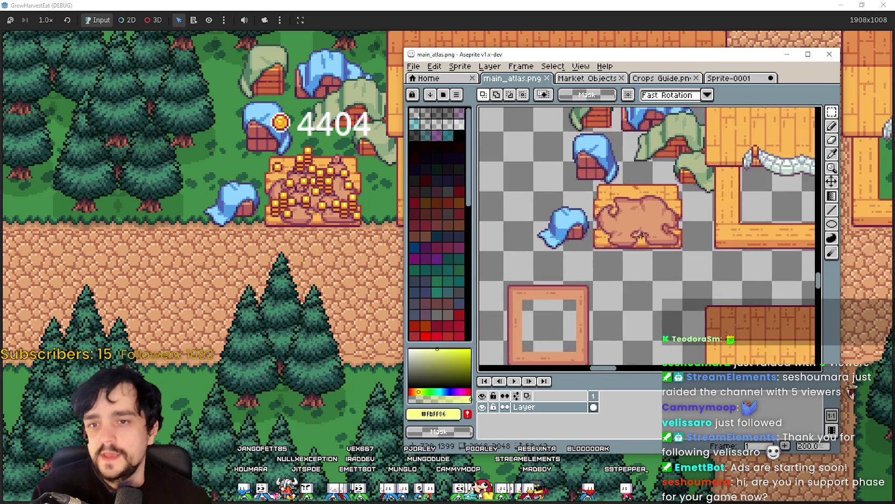
pyautogui.scroll(1, 624, 245)
pyautogui.hotkey('ctrl', 'v')
pyautogui.hotkey('ctrl', 'z')
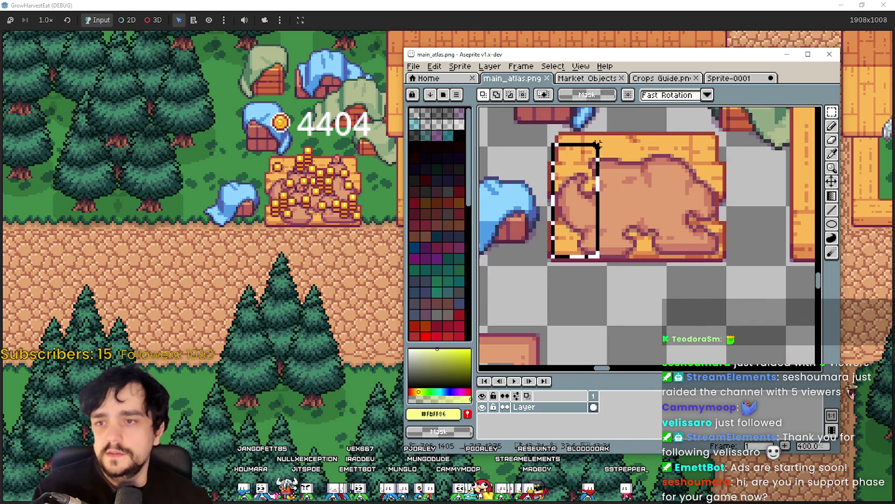
pyautogui.hotkey('ctrl', 'v')
pyautogui.hotkey('ctrl', 'z')
# Raise the plank sign slightly on the stall, save the atlas, and return to Godot.
pyautogui.hotkey('ctrl', 'x')
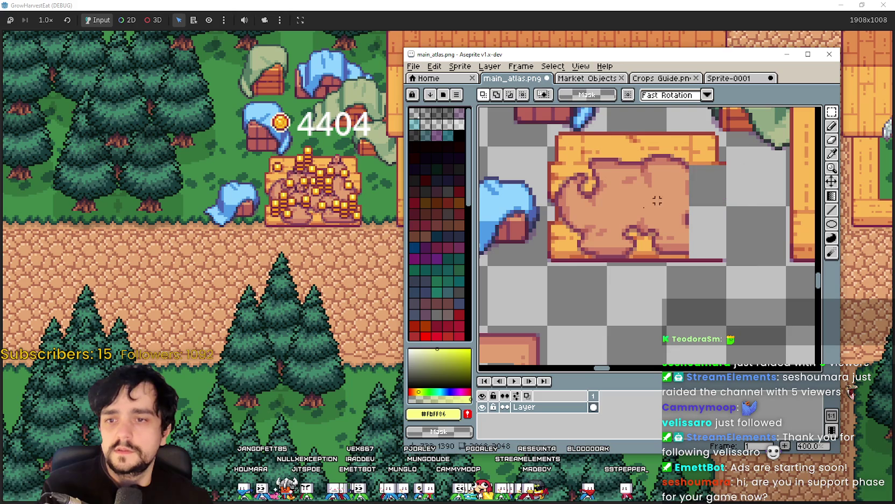
pyautogui.hotkey('ctrl', 'z')
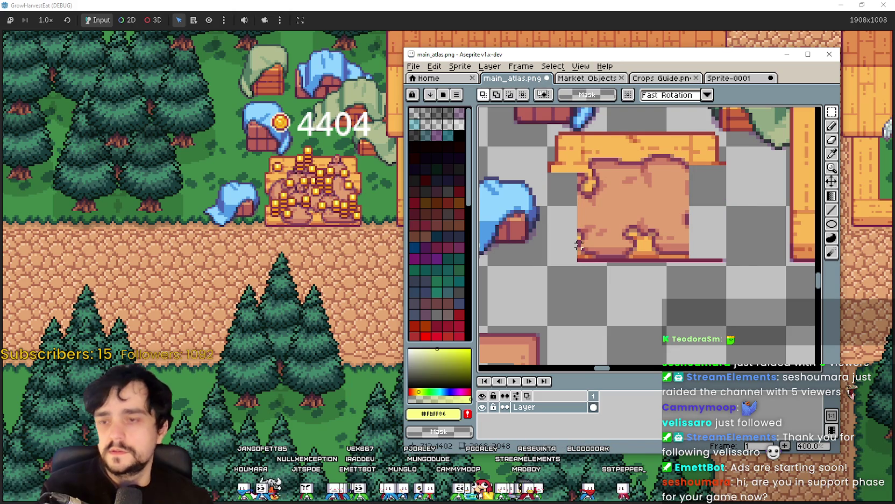
pyautogui.hotkey('ctrl', 'v')
pyautogui.moveTo(627, 207)
pyautogui.mouseDown()
pyautogui.moveTo(633, 213)
pyautogui.moveTo(628, 200)
pyautogui.mouseUp()
pyautogui.hotkey('ctrl', 's')
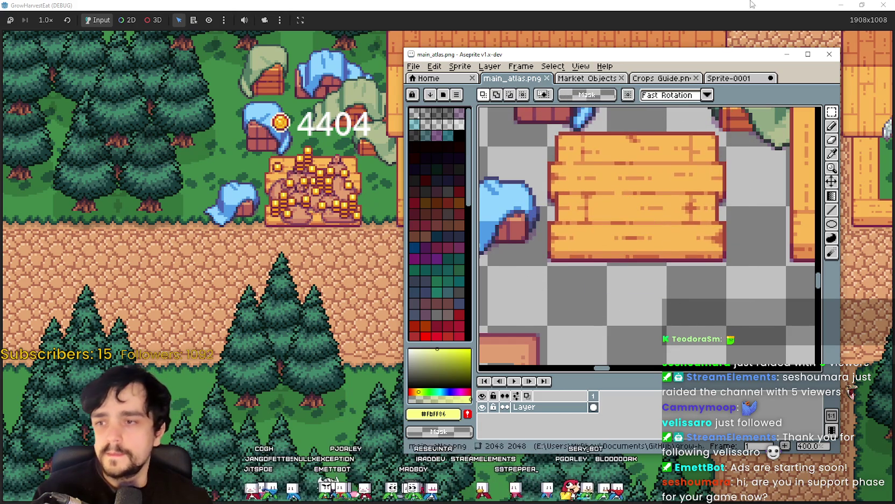
pyautogui.hotkey('alt', 'Tab')
pyautogui.press('super+Down')
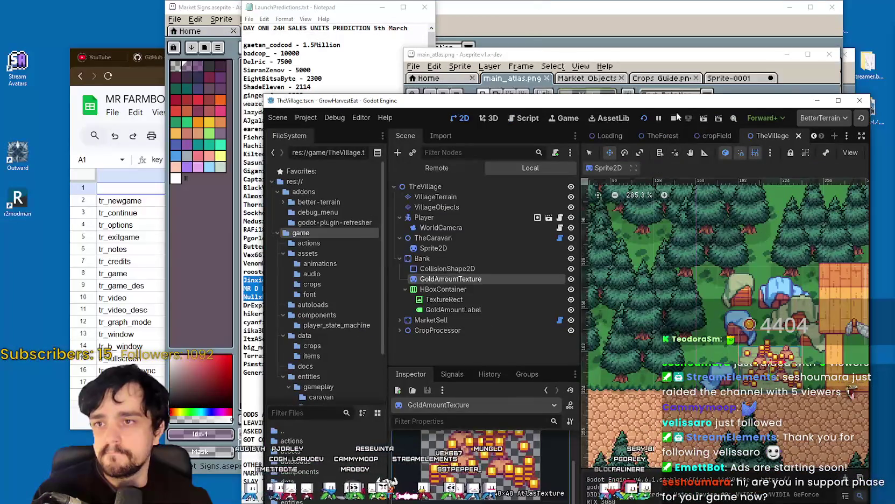
# Maximize the Godot editor and the running GrowHarvestEat window, then switch to Steam.
pyautogui.moveTo(790, 105); pyautogui.dragTo(733, 86)
pyautogui.scroll(1, 747, 242)
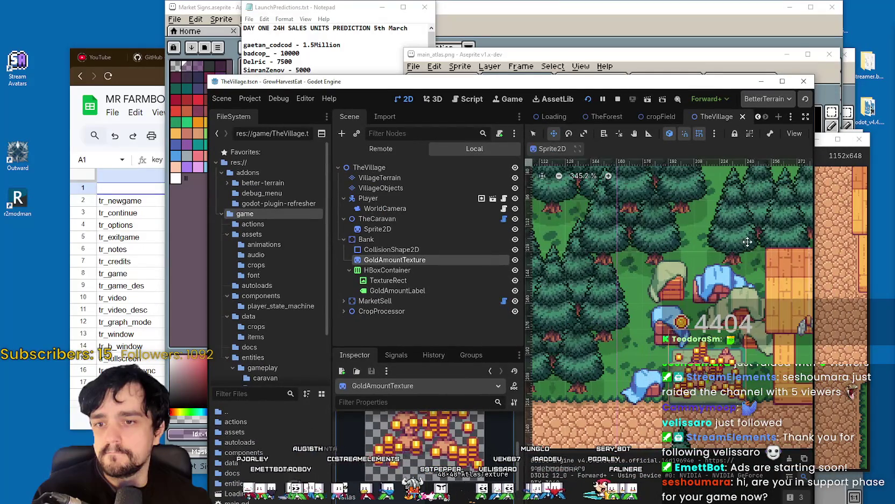
pyautogui.click(781, 81)
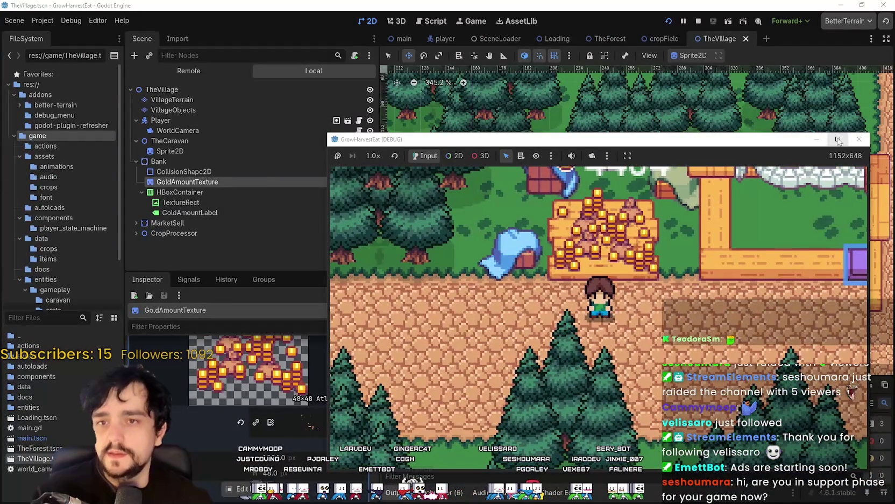
pyautogui.doubleClick(533, 138)
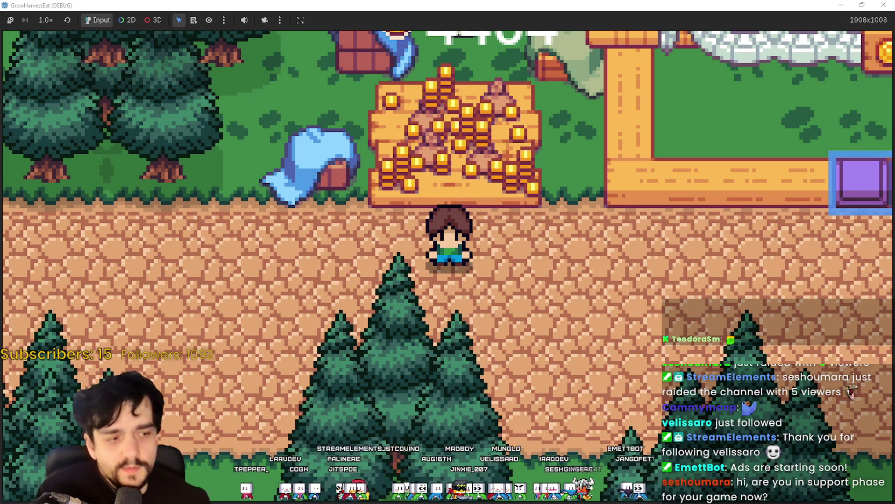
pyautogui.hotkey('alt', 'Tab')
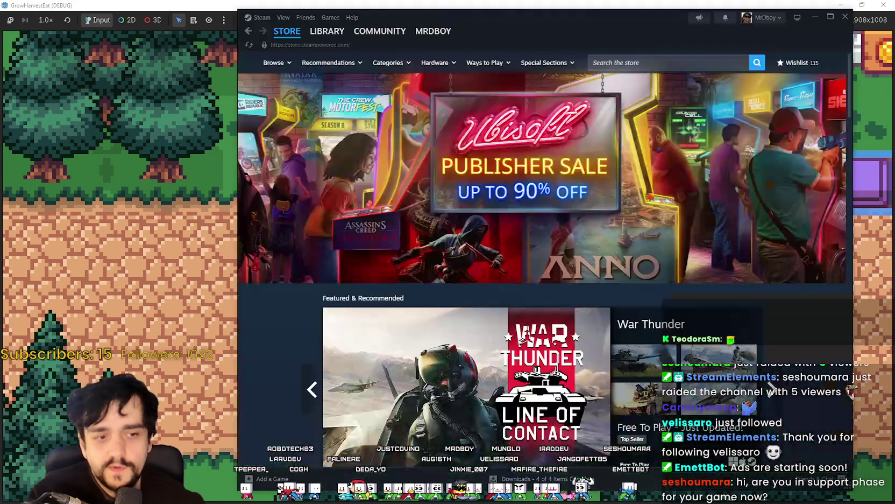
# Search the store for MR FARMBOY, open its page, and nudge the Steam window left.
pyautogui.click(642, 60)
pyautogui.write('MR FAR')
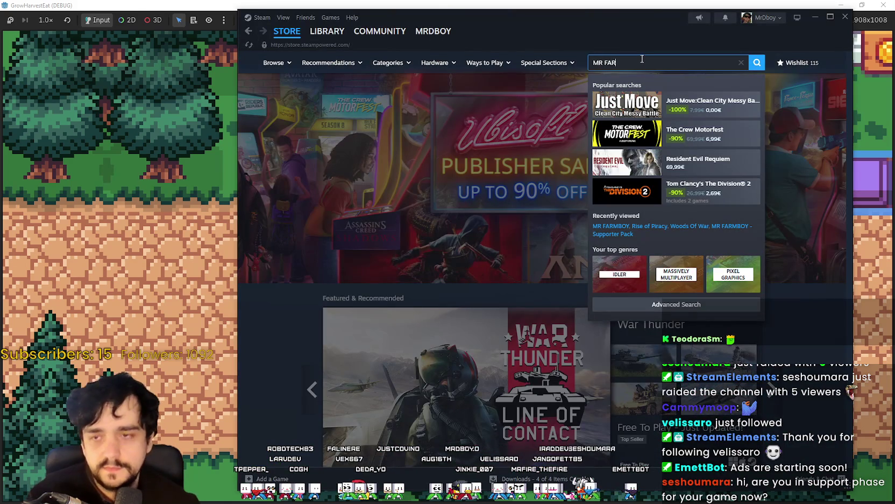
pyautogui.write('M')
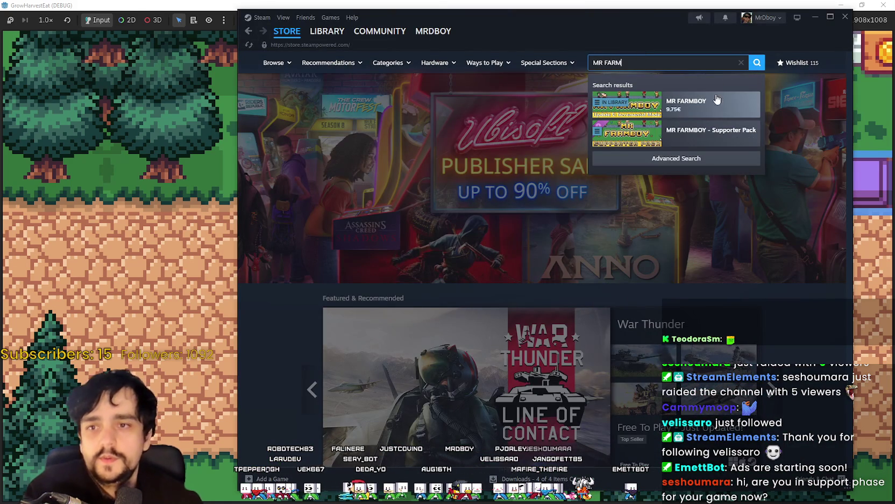
pyautogui.click(717, 99)
pyautogui.moveTo(535, 27); pyautogui.dragTo(515, 30)
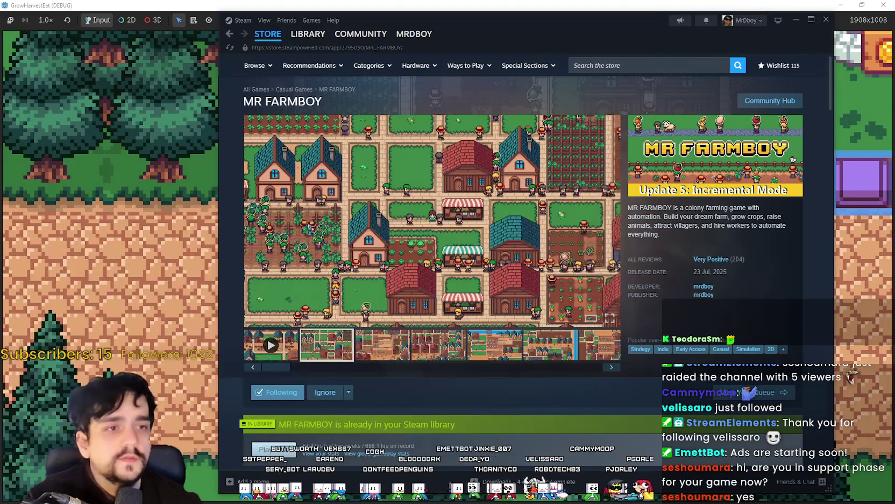
# Center the capsule art window beside Steam and pan to reveal the full MR FARMBOY logo.
pyautogui.moveTo(320, 66); pyautogui.dragTo(271, 109)
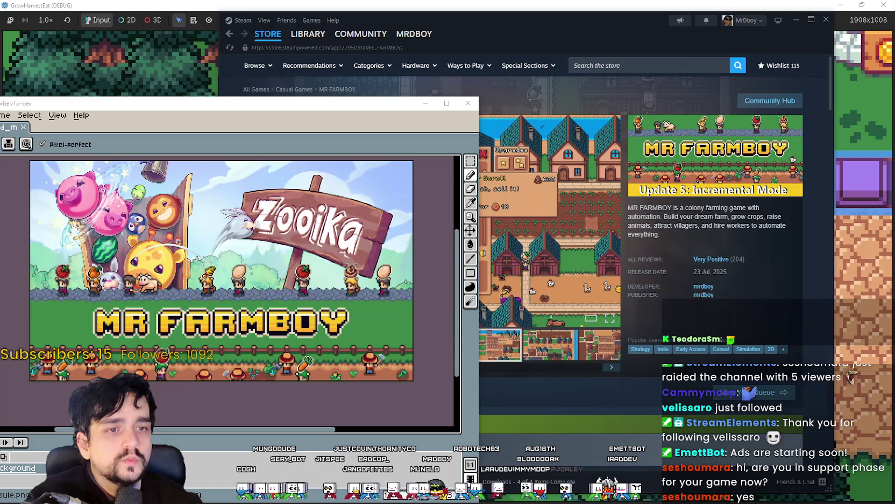
pyautogui.moveTo(277, 109)
pyautogui.mouseDown()
pyautogui.moveTo(481, 123)
pyautogui.moveTo(291, 108)
pyautogui.moveTo(301, 161)
pyautogui.moveTo(290, 176)
pyautogui.moveTo(310, 181)
pyautogui.moveTo(301, 180)
pyautogui.moveTo(299, 130)
pyautogui.mouseUp()
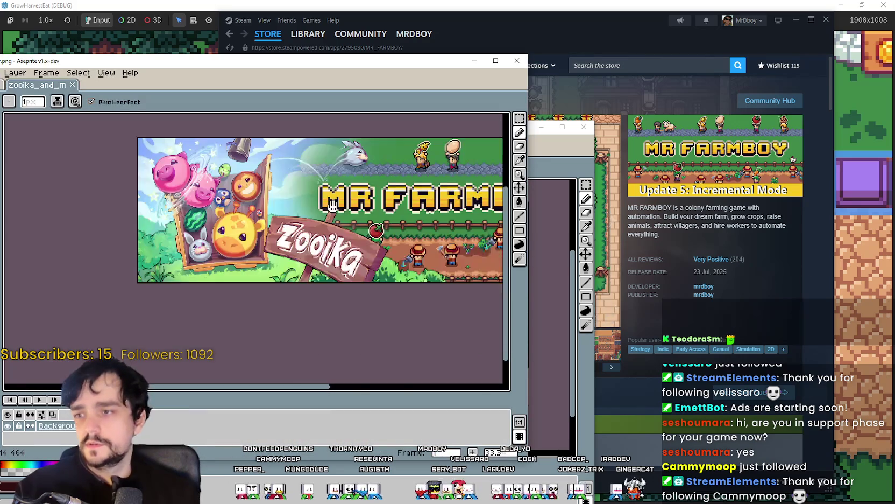
pyautogui.moveTo(332, 206); pyautogui.dragTo(204, 207)
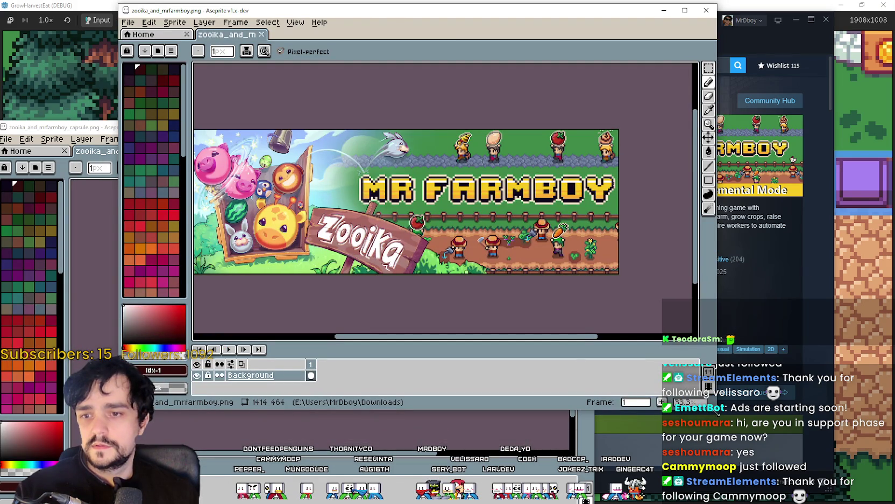
# Enlarge the zooika_and_mrfarmboy.png window and position it beside the capsule window.
pyautogui.moveTo(716, 417); pyautogui.dragTo(863, 448)
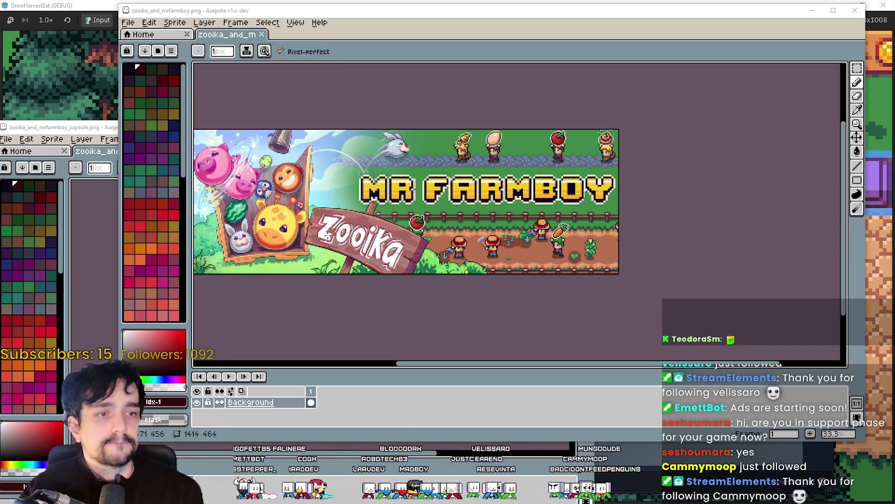
pyautogui.moveTo(301, 13)
pyautogui.mouseDown()
pyautogui.moveTo(497, 52)
pyautogui.moveTo(539, 163)
pyautogui.moveTo(574, 196)
pyautogui.moveTo(567, 204)
pyautogui.mouseUp()
pyautogui.moveTo(457, 129); pyautogui.dragTo(344, 143)
pyautogui.scroll(2, 344, 322)
pyautogui.moveTo(572, 203)
pyautogui.mouseDown()
pyautogui.moveTo(584, 146)
pyautogui.moveTo(629, 155)
pyautogui.moveTo(556, 184)
pyautogui.mouseUp()
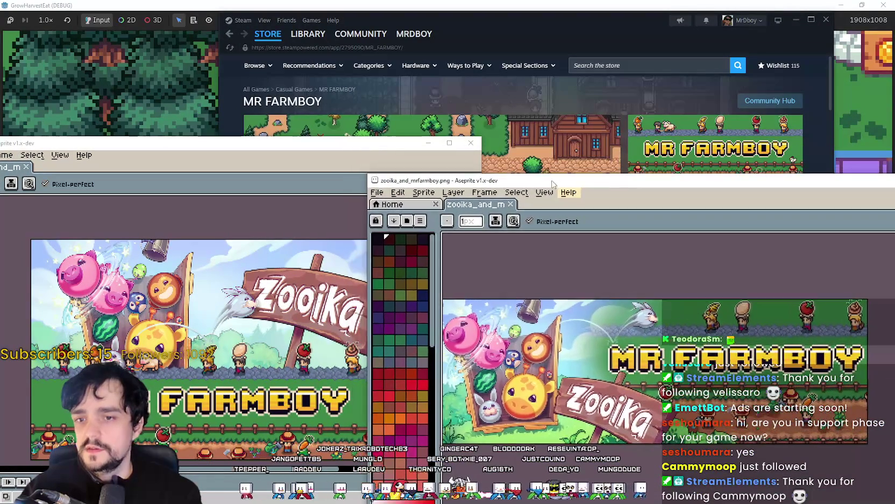
# Raise the capsule window and shift the banner window up and right.
pyautogui.moveTo(310, 145)
pyautogui.mouseDown()
pyautogui.moveTo(310, 67)
pyautogui.moveTo(297, 16)
pyautogui.mouseUp()
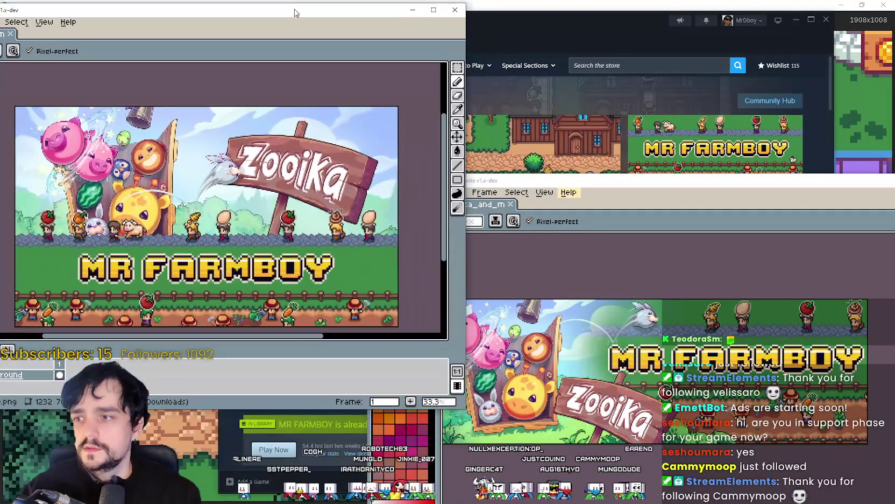
pyautogui.moveTo(610, 180); pyautogui.dragTo(632, 133)
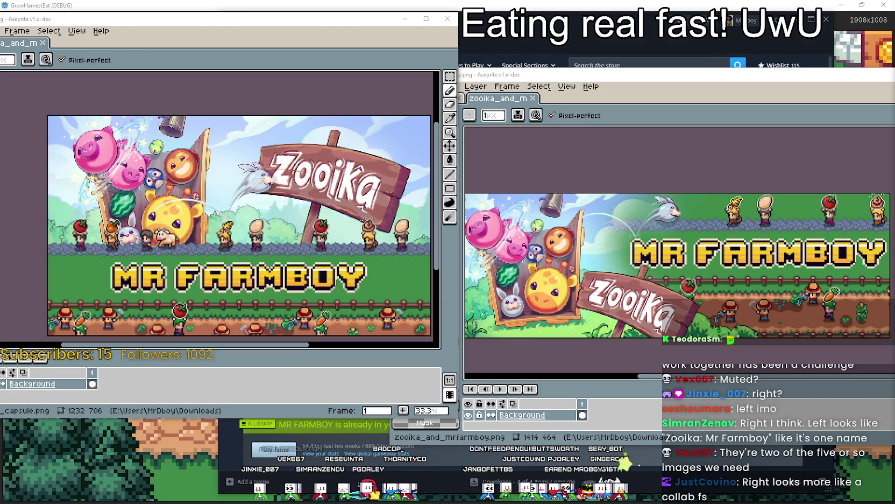
# Rearrange the banner windows, select the Rectangle tool, then close both Aseprite windows.
pyautogui.moveTo(626, 79); pyautogui.dragTo(570, 50)
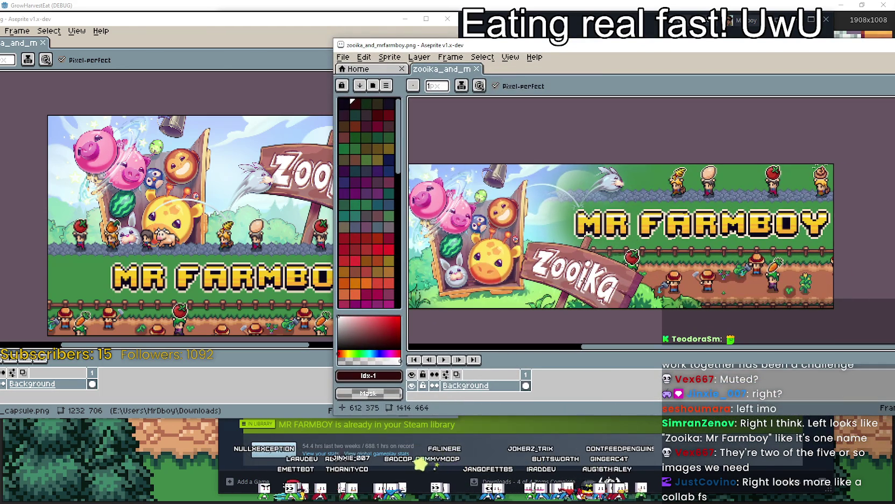
pyautogui.moveTo(517, 69); pyautogui.dragTo(580, 75)
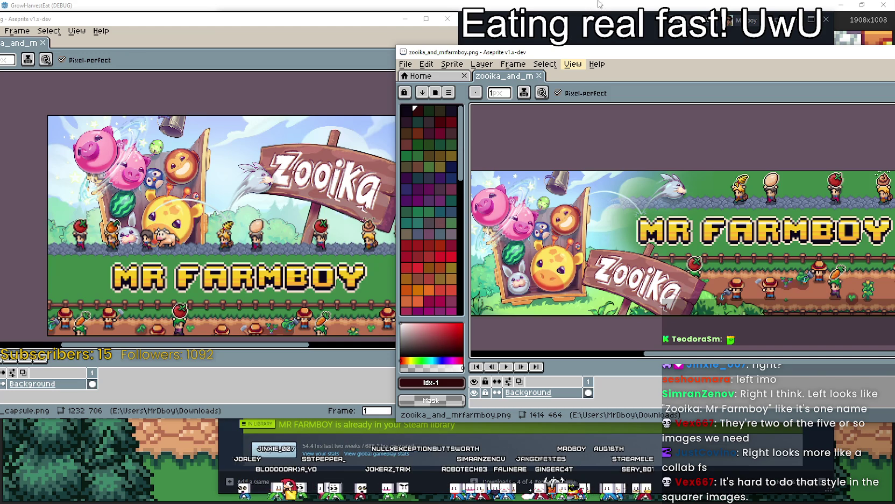
pyautogui.press('u')
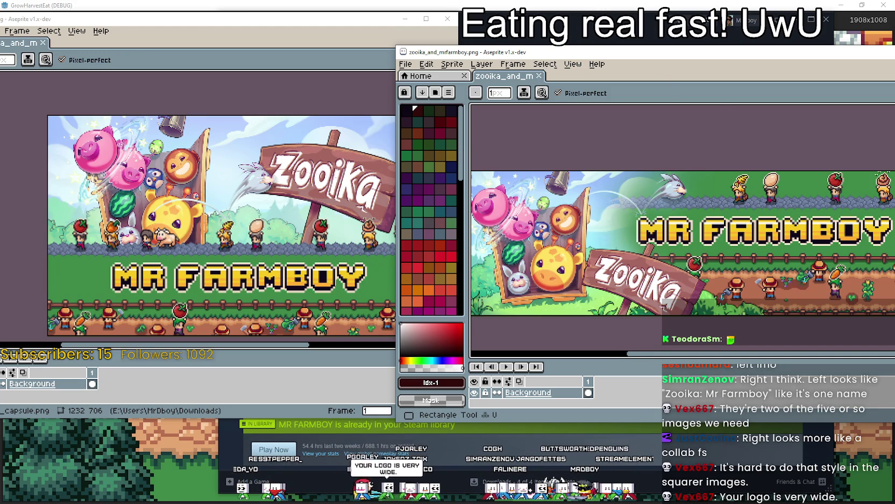
pyautogui.moveTo(709, 54)
pyautogui.mouseDown()
pyautogui.moveTo(601, 44)
pyautogui.moveTo(687, 45)
pyautogui.moveTo(689, 55)
pyautogui.mouseUp()
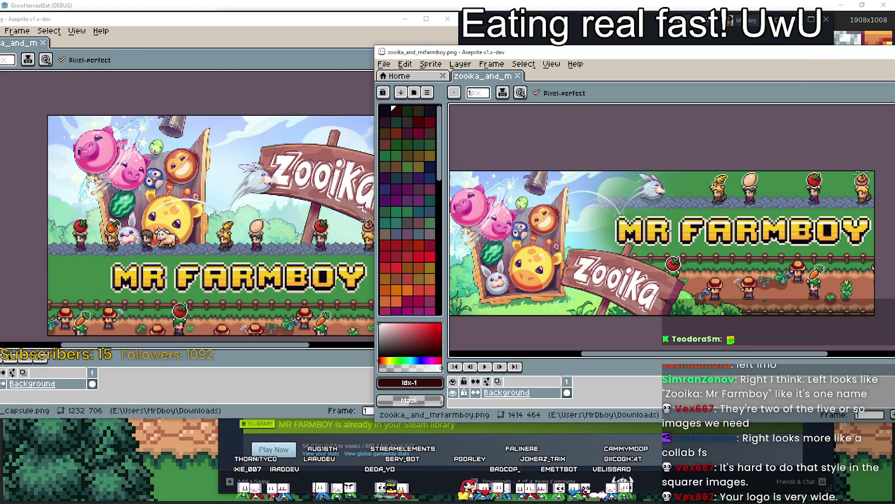
pyautogui.hotkey('alt', 'F4')
pyautogui.click(447, 19)
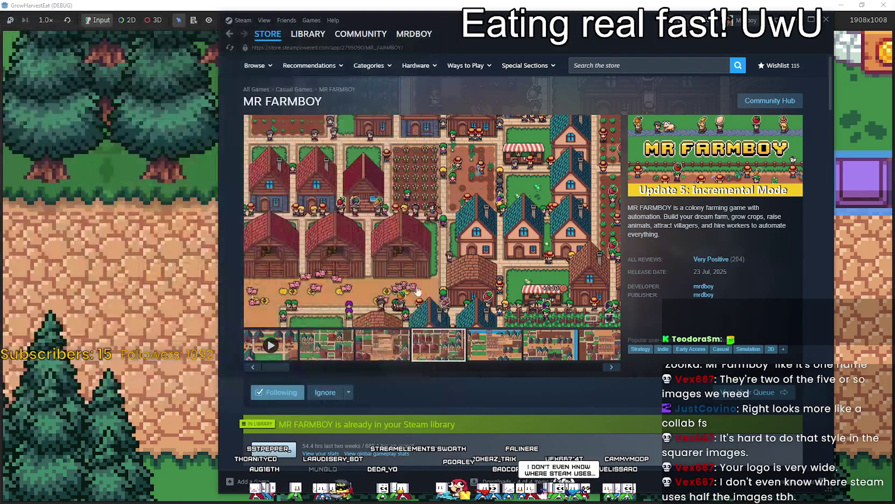
# Show and play the MR FARMBOY trailer in the store media showcase.
pyautogui.click(274, 335)
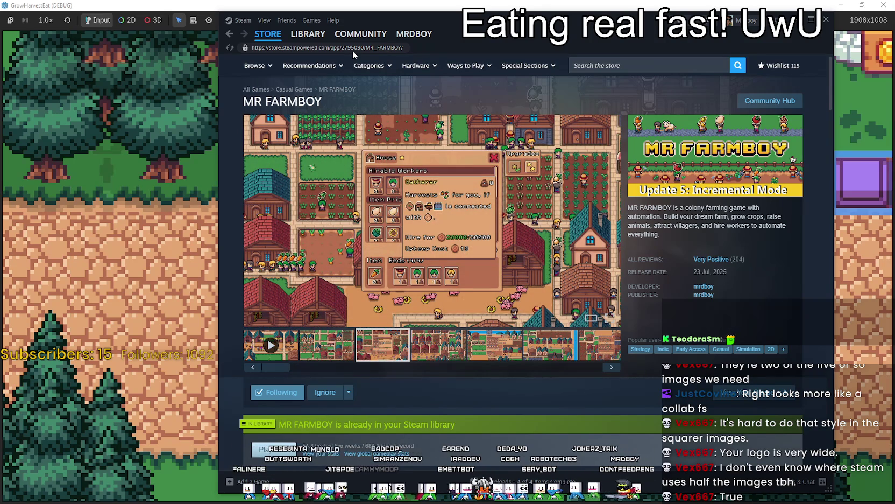
pyautogui.click(251, 344)
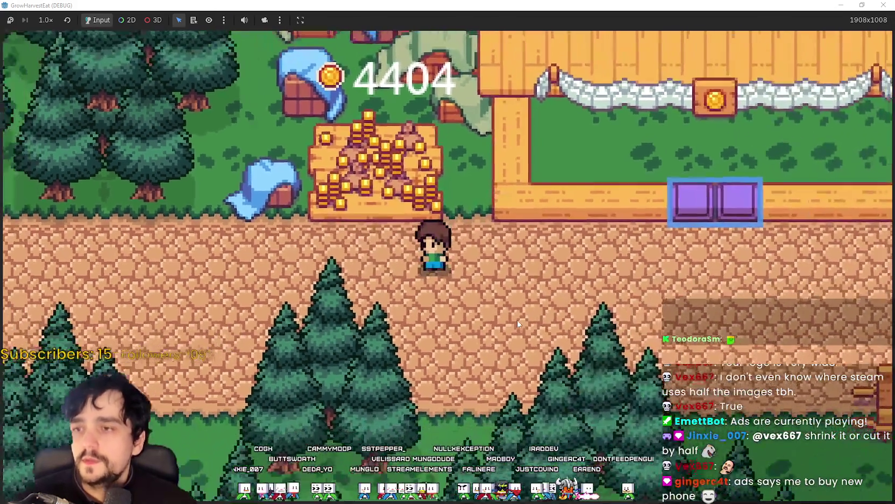
# Walk the player around the gold pile and up to the house front to test the stalls.
pyautogui.press('w')
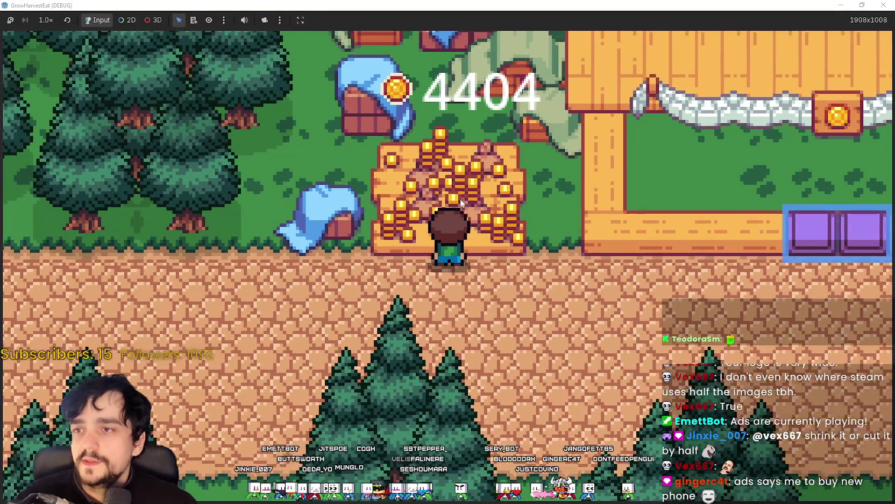
pyautogui.press('d')
pyautogui.press('a')
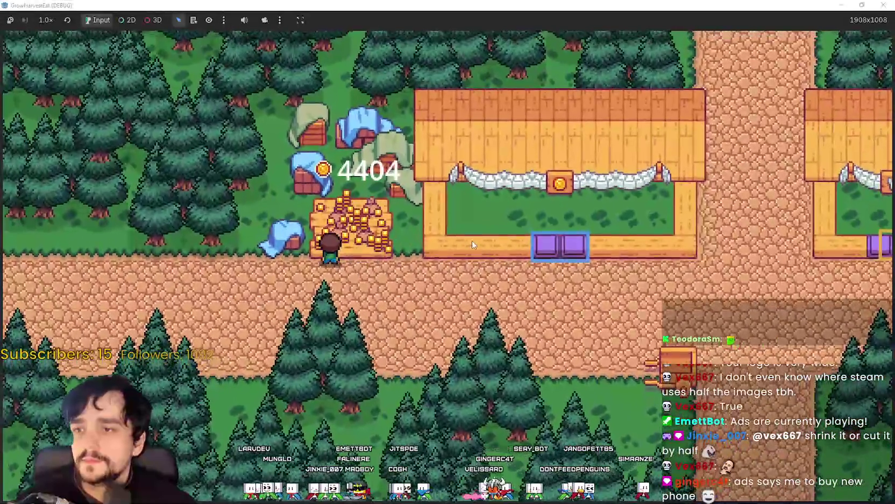
pyautogui.press('d')
pyautogui.press('w')
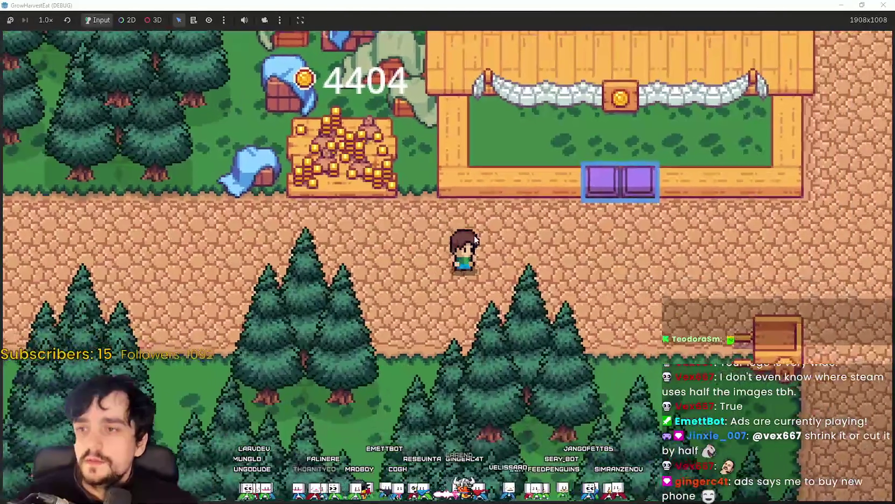
pyautogui.press('s')
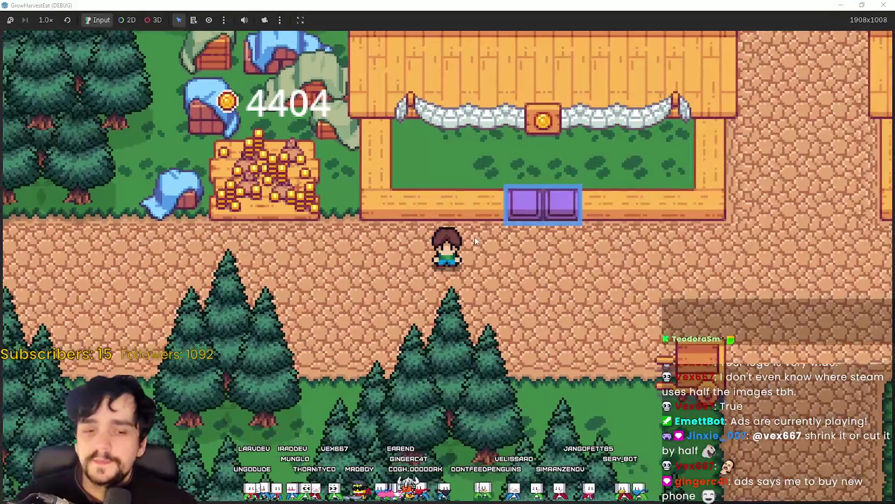
pyautogui.press('a')
pyautogui.press('d')
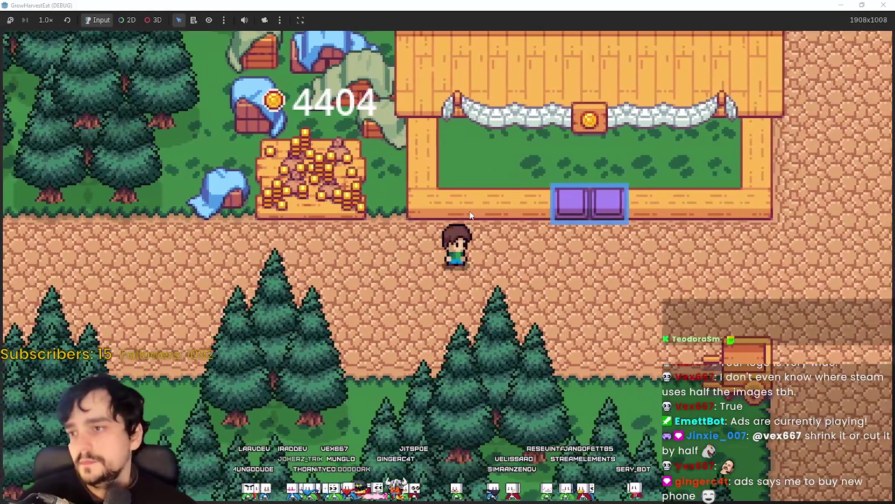
# Walk along the path to the next stall's chest, then restore the game window from full screen.
pyautogui.press('d')
pyautogui.press('a')
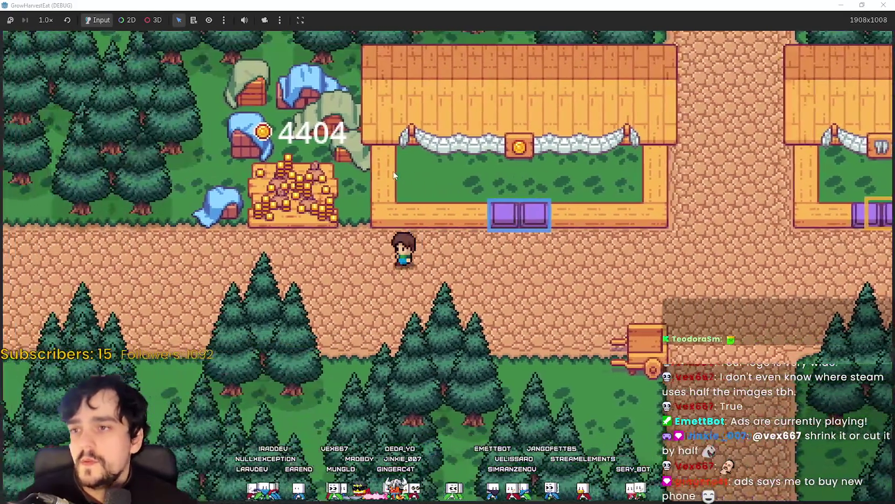
pyautogui.press('a')
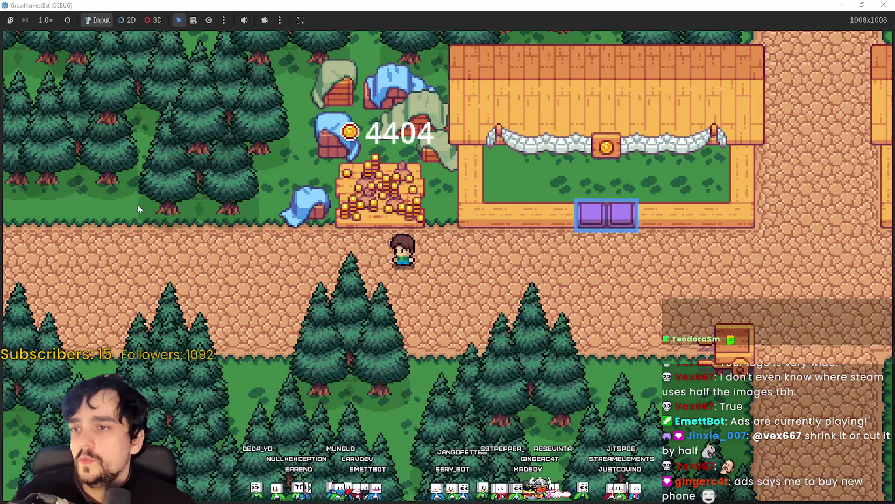
pyautogui.press('d')
pyautogui.press('d')
pyautogui.press('w')
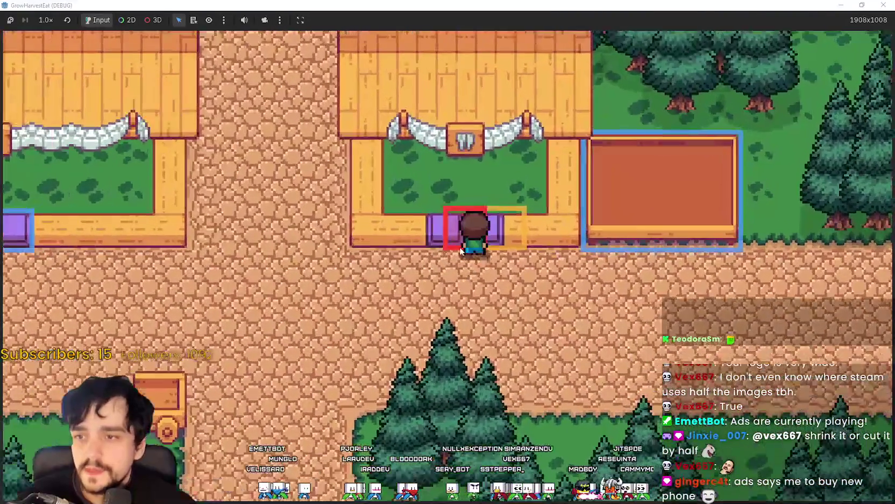
pyautogui.press('s')
pyautogui.press('super+Down')
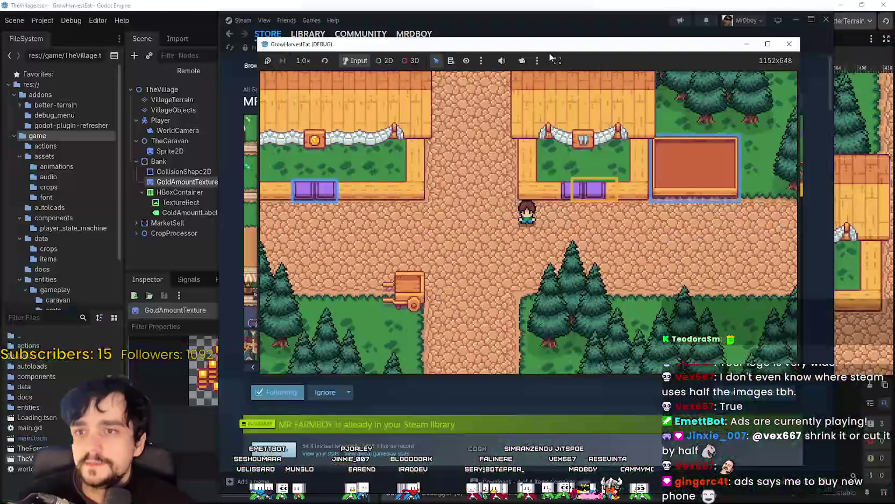
pyautogui.click(650, 18)
pyautogui.click(698, 10)
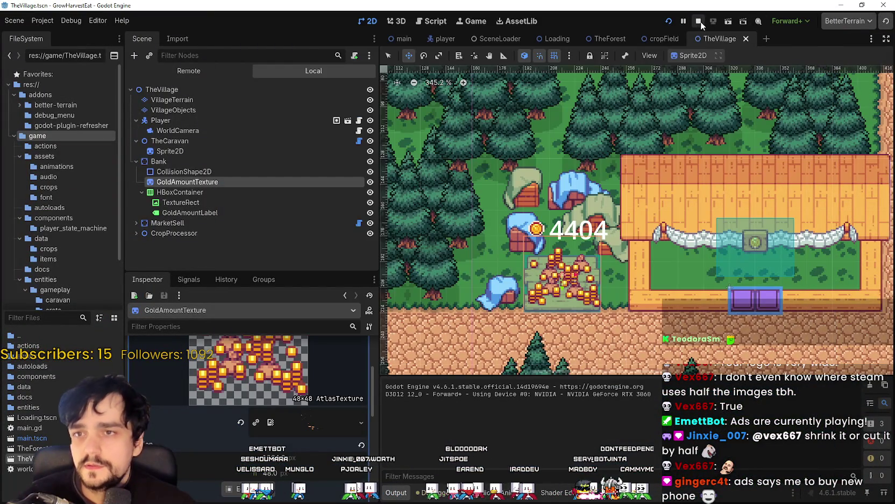
pyautogui.click(699, 21)
pyautogui.scroll(14, 576, 265)
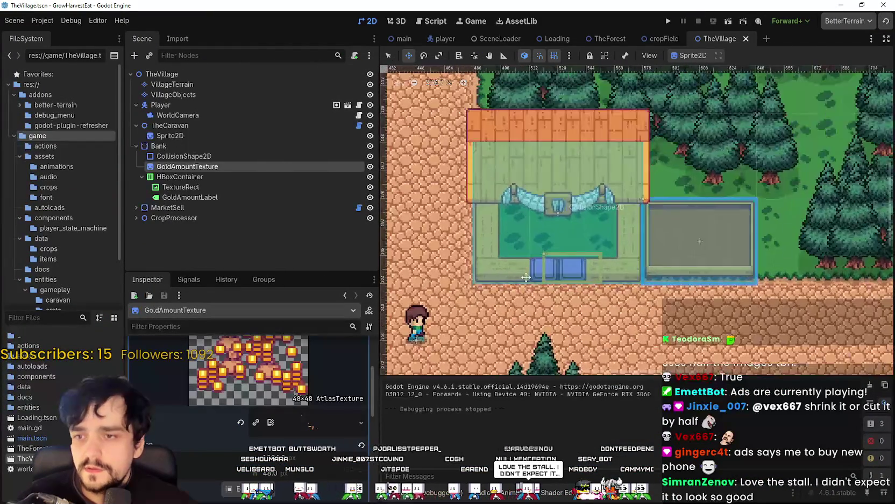
pyautogui.click(184, 210)
pyautogui.click(137, 218)
pyautogui.scroll(-1, 189, 235)
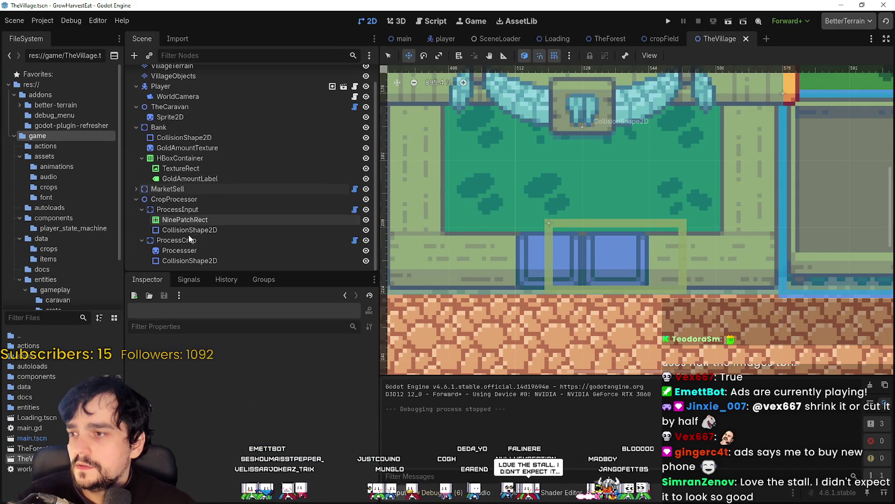
pyautogui.click(199, 240)
pyautogui.hscroll(-2, 589, 219)
pyautogui.hscroll(-2, 589, 219)
pyautogui.keyDown('ctrl'); pyautogui.scroll(1, 555, 229); pyautogui.keyUp('ctrl')
pyautogui.click(249, 250)
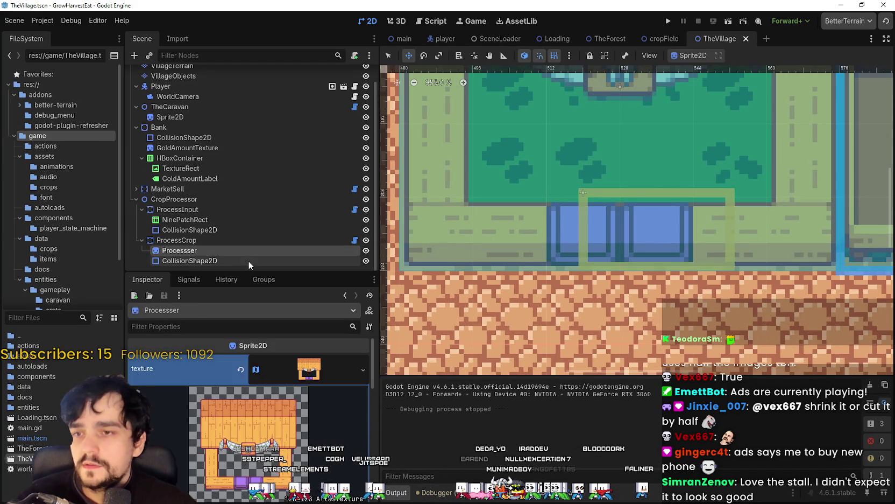
pyautogui.click(248, 260)
pyautogui.press('f')
pyautogui.click(206, 241)
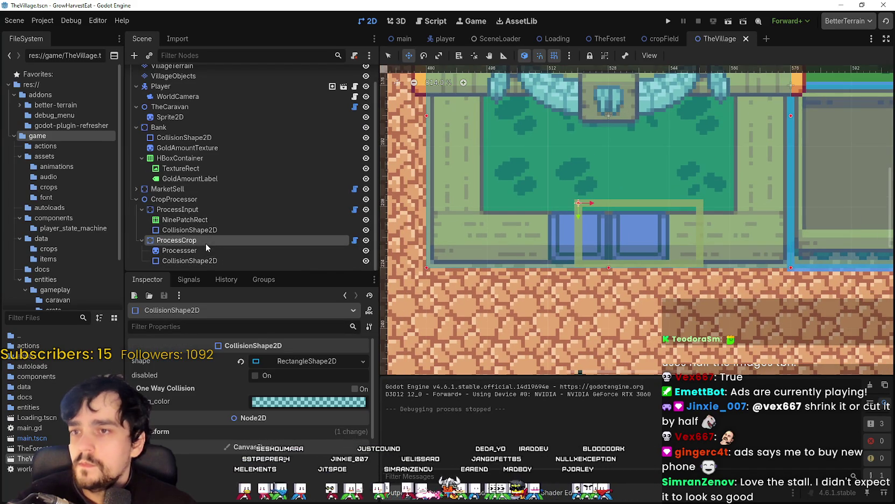
pyautogui.scroll(3, 605, 227)
pyautogui.moveTo(605, 228); pyautogui.dragTo(560, 227)
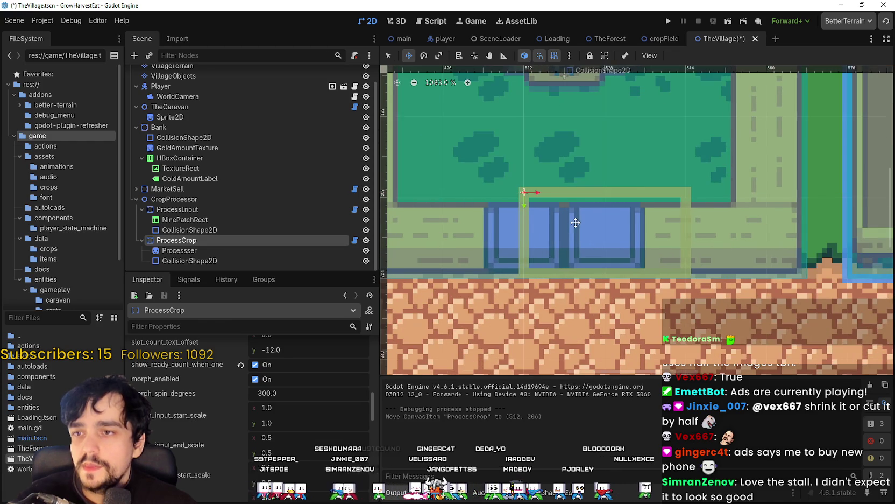
pyautogui.scroll(-2, 560, 227)
pyautogui.click(186, 252)
pyautogui.scroll(-4, 537, 215)
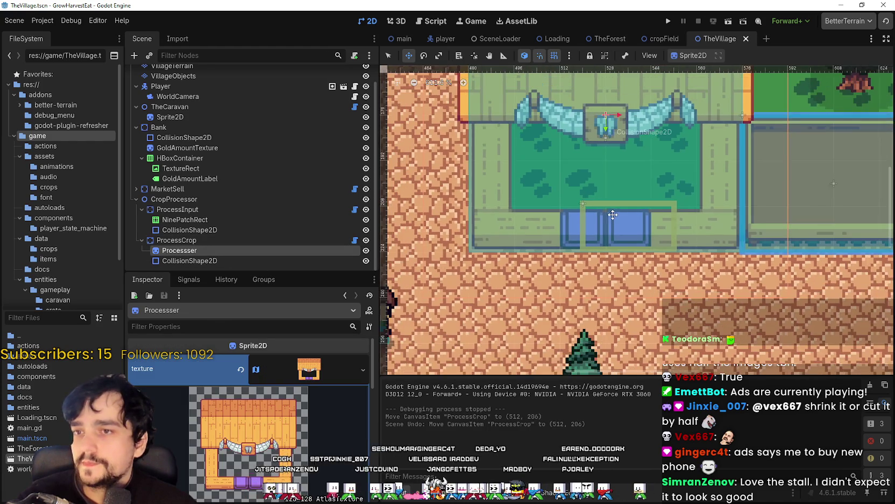
pyautogui.scroll(1, 590, 205)
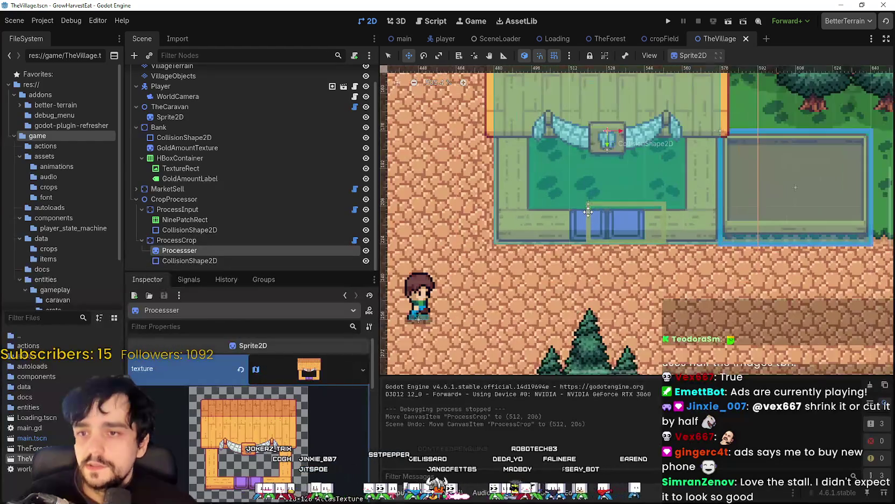
pyautogui.click(170, 240)
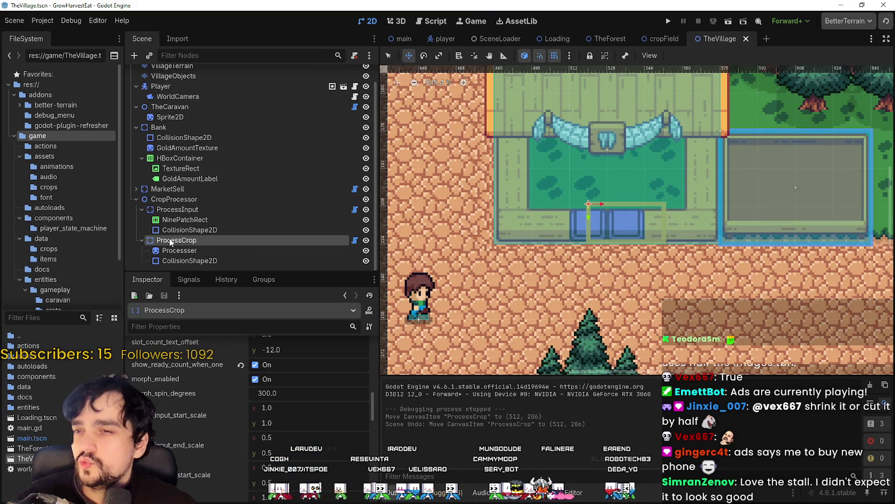
pyautogui.scroll(3, 609, 228)
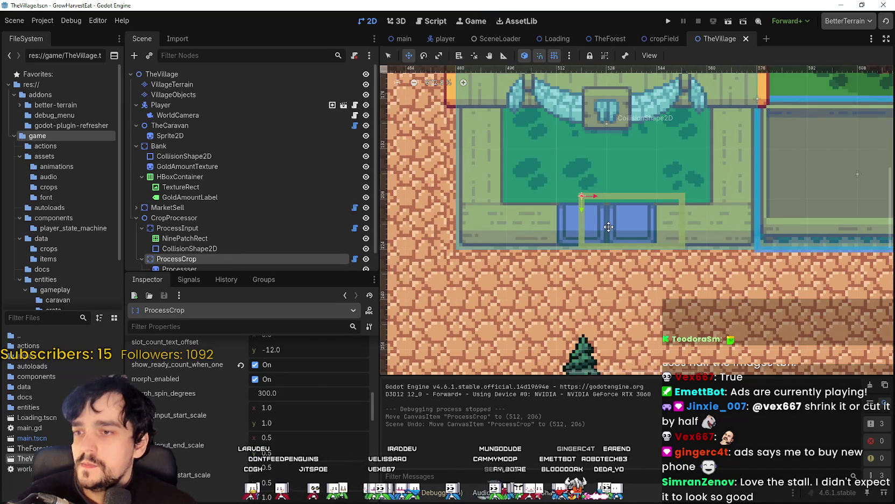
pyautogui.scroll(2, 355, 379)
pyautogui.moveTo(627, 215); pyautogui.dragTo(584, 215)
pyautogui.scroll(-1, 584, 215)
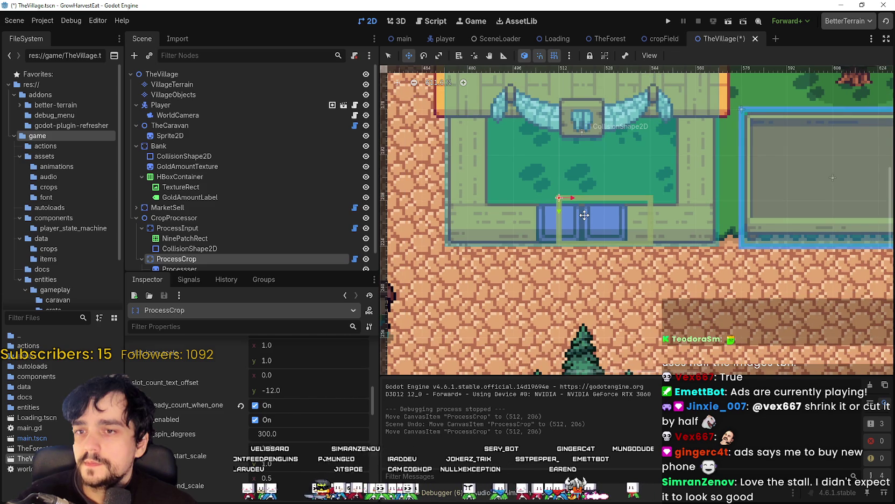
pyautogui.scroll(-1, 199, 245)
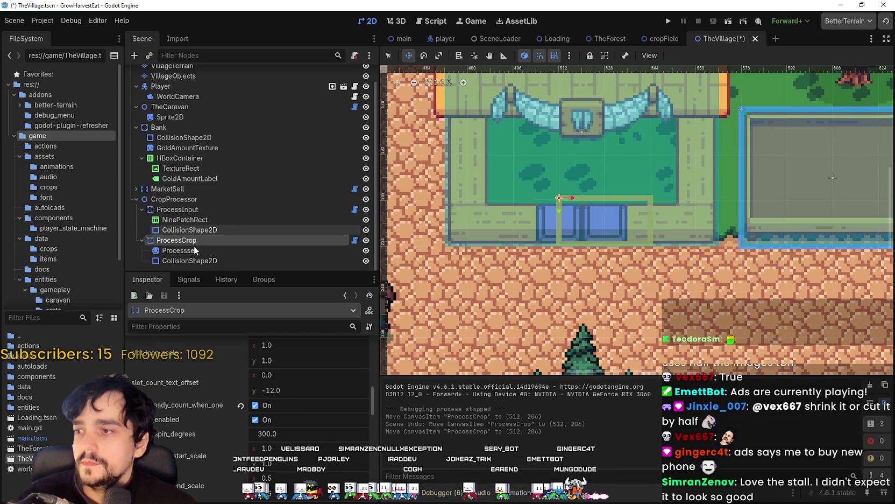
pyautogui.click(198, 251)
pyautogui.moveTo(521, 152); pyautogui.dragTo(522, 156)
pyautogui.scroll(-3, 519, 160)
pyautogui.hotkey('ctrl', 's')
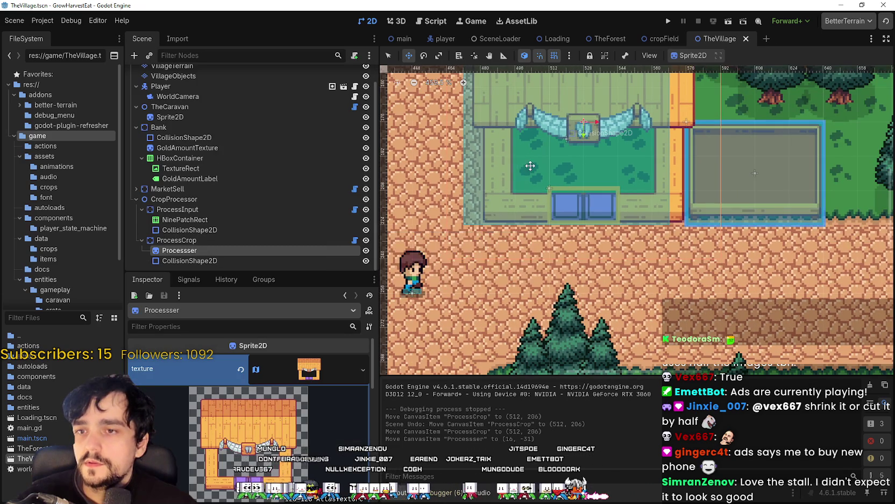
pyautogui.scroll(-2, 497, 253)
pyautogui.click(219, 260)
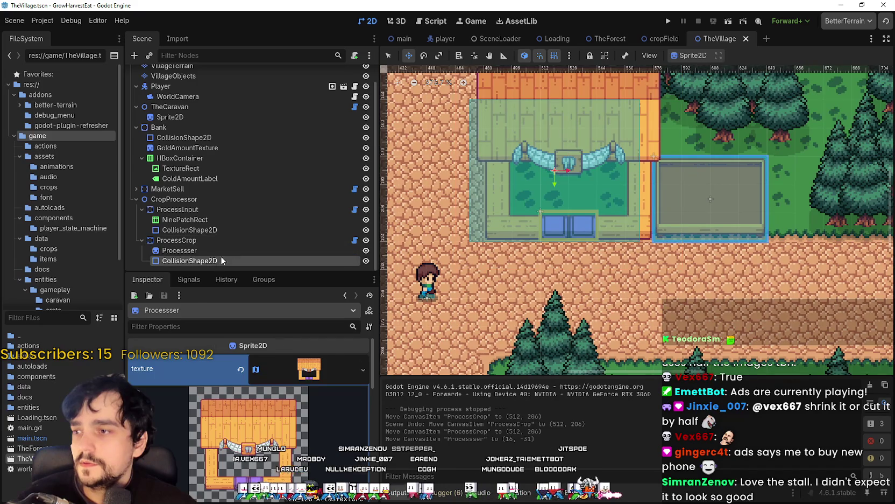
pyautogui.scroll(3, 639, 158)
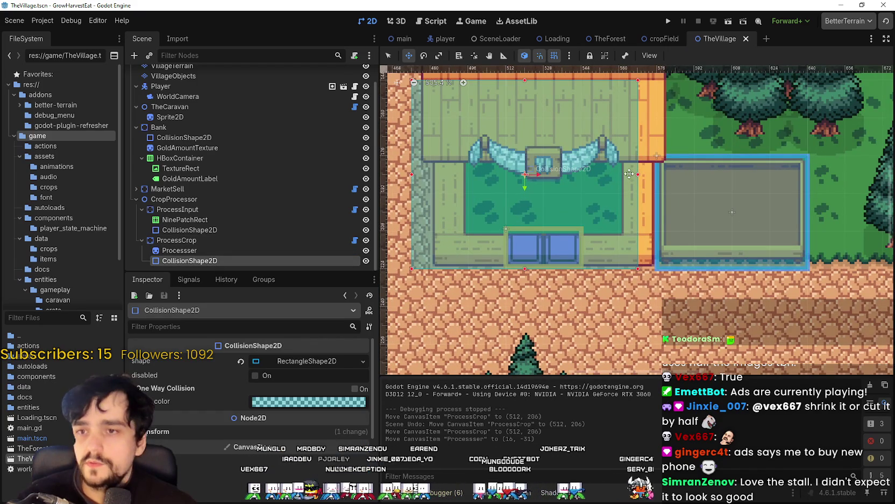
pyautogui.moveTo(624, 180); pyautogui.dragTo(638, 183)
pyautogui.scroll(-10, 638, 183)
pyautogui.hotkey('ctrl', 's')
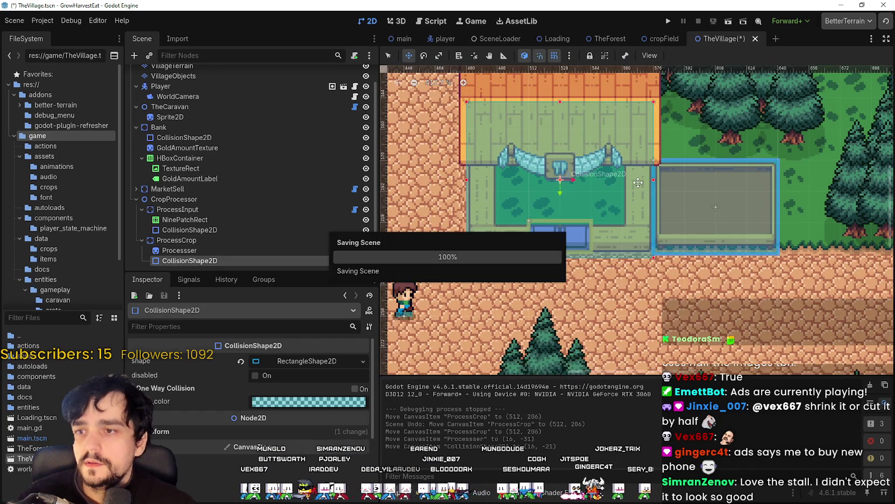
pyautogui.scroll(1, 559, 226)
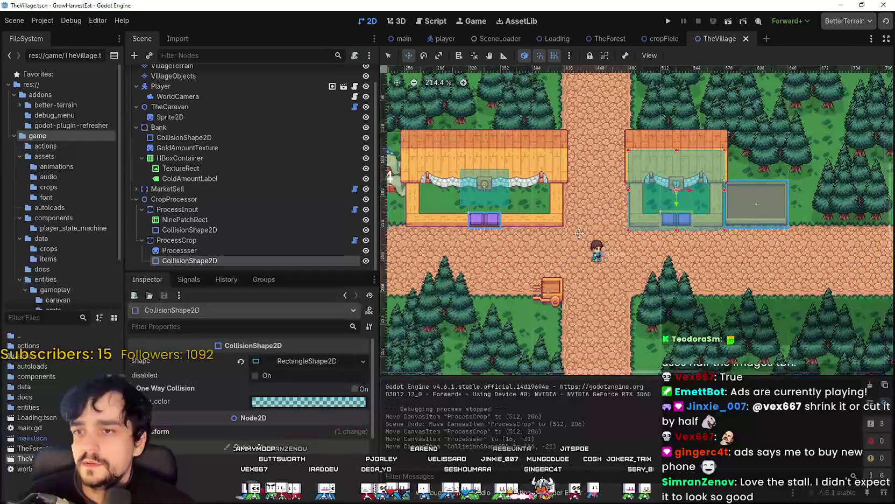
pyautogui.scroll(2, 517, 215)
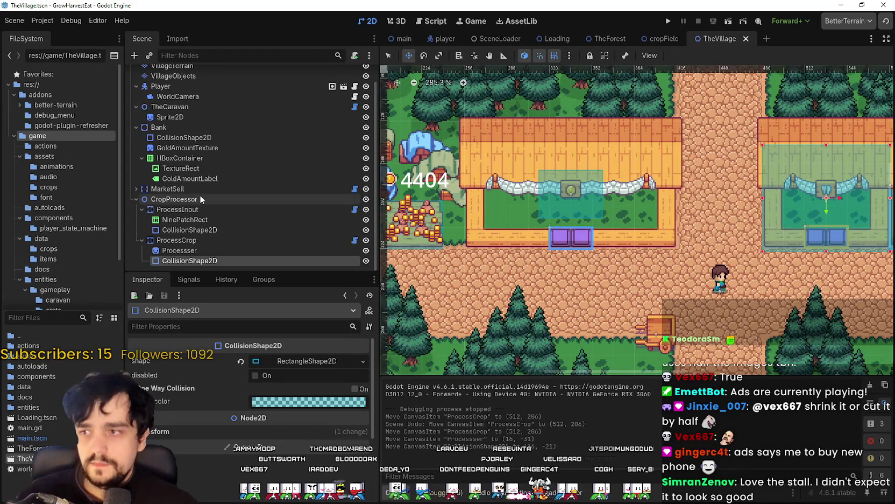
# Select the MarketSell stall's CollisionShape2D and pick an option from its shape resource menu.
pyautogui.click(162, 189)
pyautogui.click(137, 188)
pyautogui.click(213, 220)
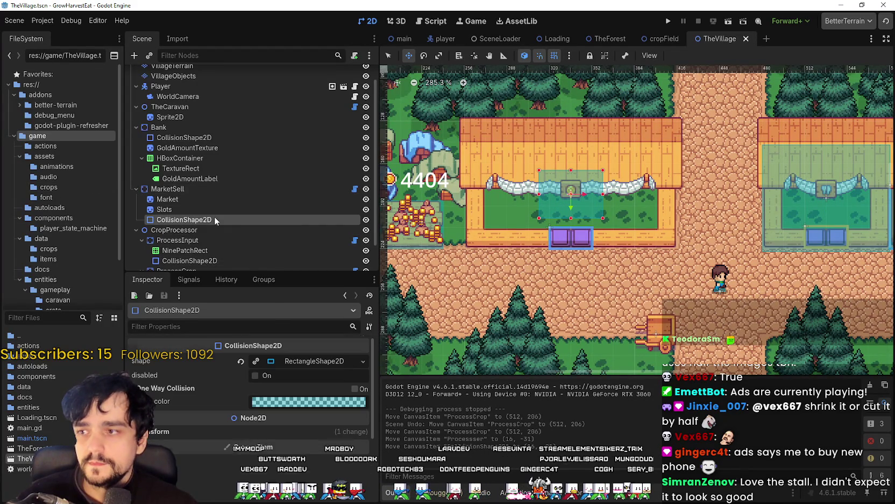
pyautogui.rightClick(316, 366)
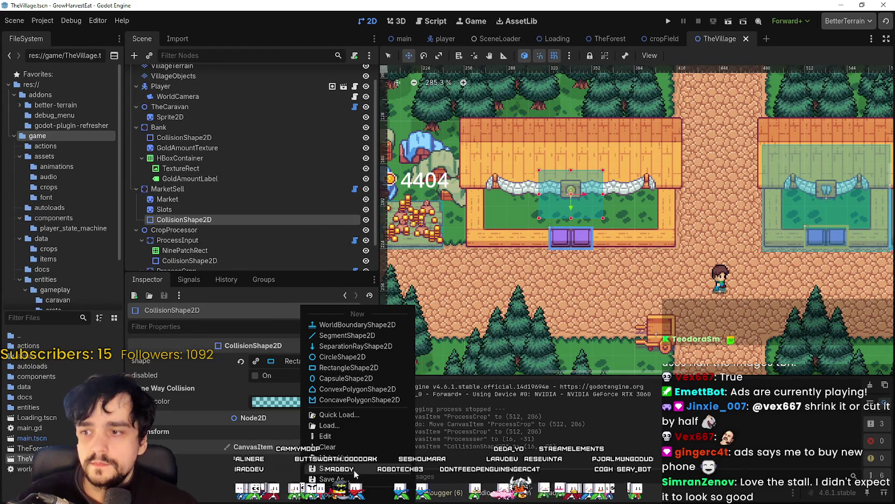
pyautogui.click(350, 461)
pyautogui.scroll(2, 593, 204)
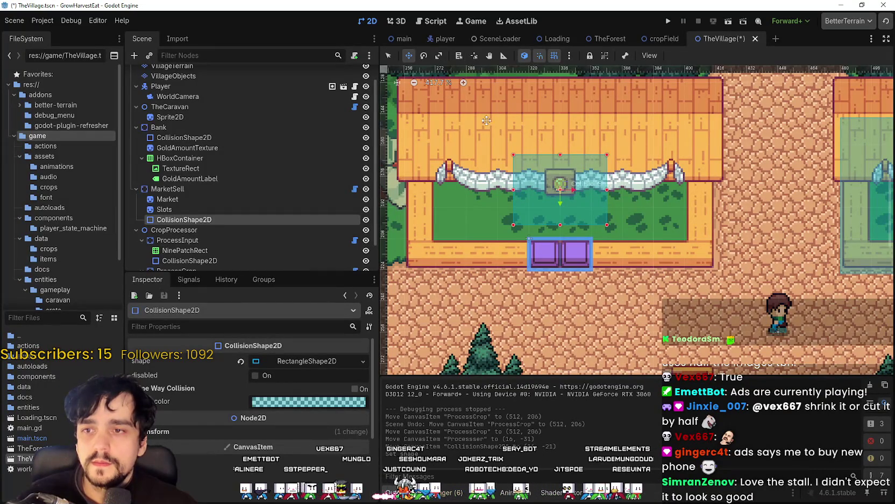
pyautogui.scroll(-3, 538, 161)
pyautogui.scroll(2, 604, 184)
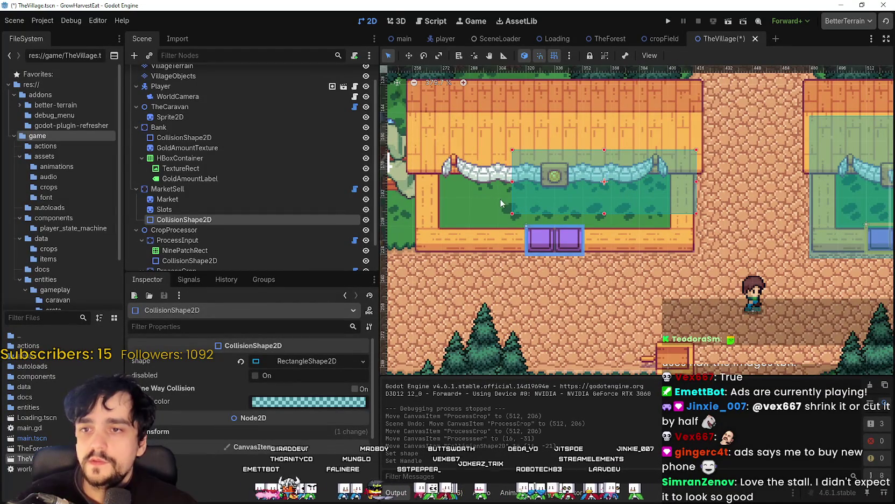
# Extend the market stall's collision rectangle left to the stall edge and up to the roof, then save.
pyautogui.moveTo(429, 188); pyautogui.dragTo(413, 181)
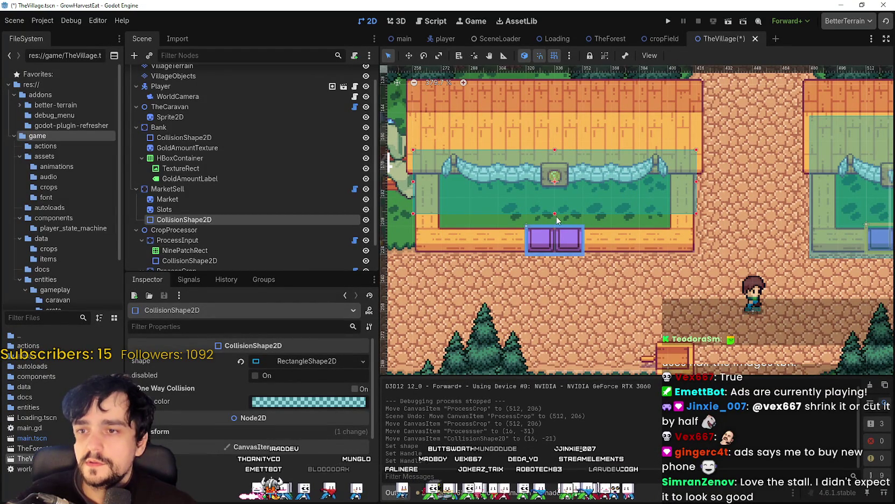
pyautogui.scroll(2, 582, 226)
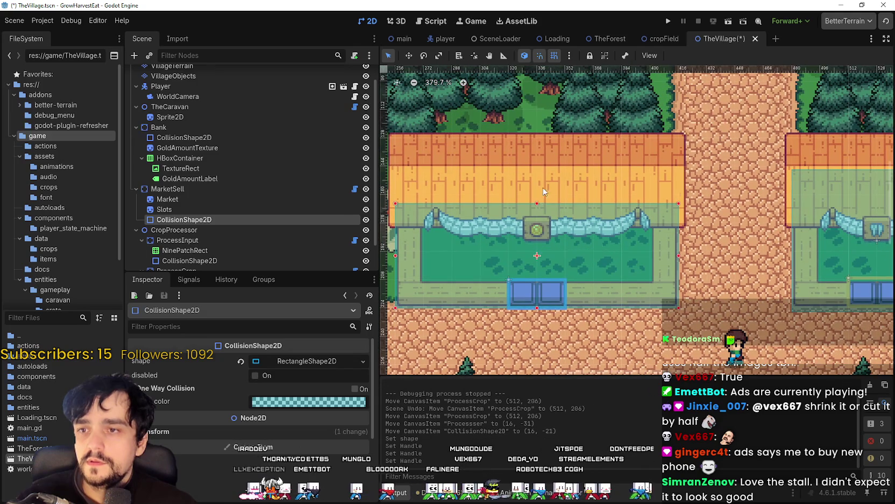
pyautogui.moveTo(538, 203); pyautogui.dragTo(548, 169)
pyautogui.hotkey('ctrl', 's')
# Resize the ProcessCrop stall's collision rectangle and save TheVillage scene.
pyautogui.scroll(-3, 700, 213)
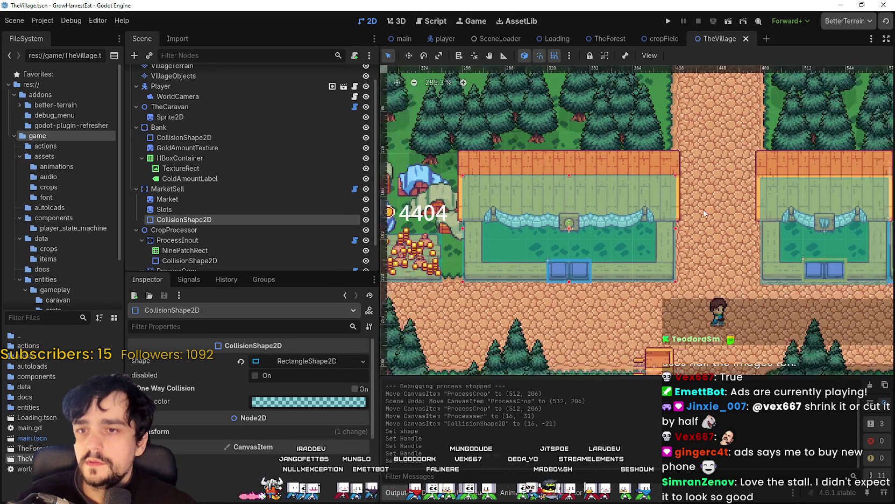
pyautogui.moveTo(699, 213); pyautogui.dragTo(610, 223)
pyautogui.scroll(3, 601, 201)
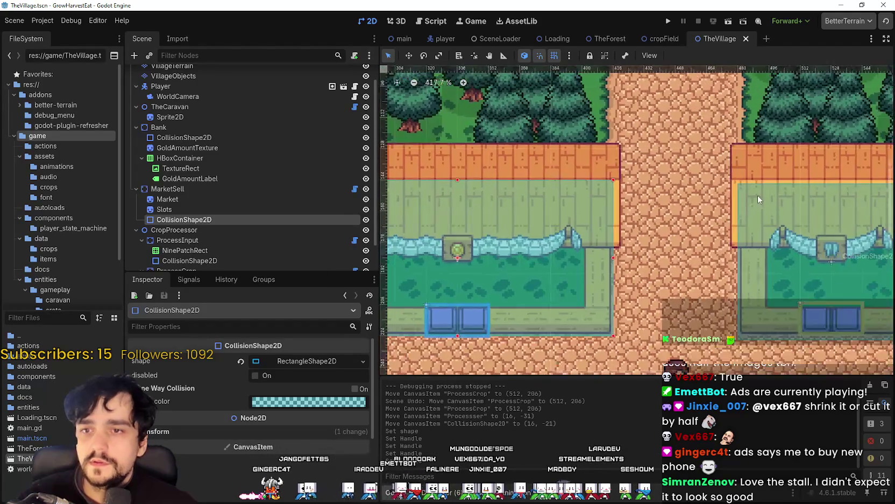
pyautogui.click(682, 270)
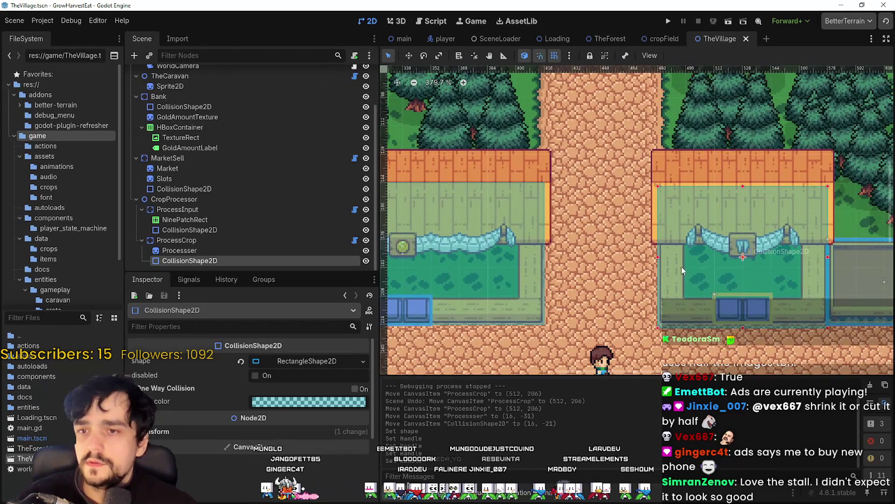
pyautogui.click(745, 186)
pyautogui.scroll(-2, 682, 220)
pyautogui.hotkey('ctrl', 's')
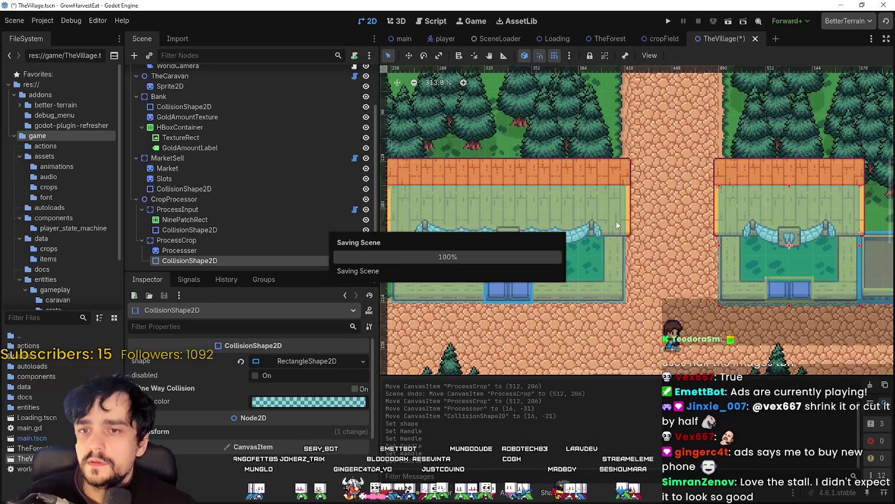
# Select the Processer sprite and collapse its texture details.
pyautogui.hscroll(-3, 620, 226)
pyautogui.click(180, 251)
pyautogui.click(309, 368)
pyautogui.scroll(-5, 249, 426)
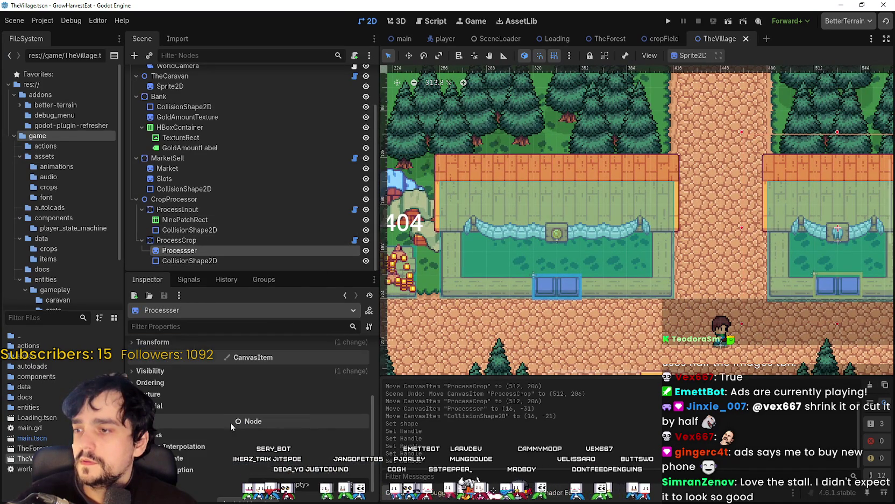
# Turn on Y Sort Enabled and set Z Index 1 for the Processer sprite, then save.
pyautogui.click(165, 383)
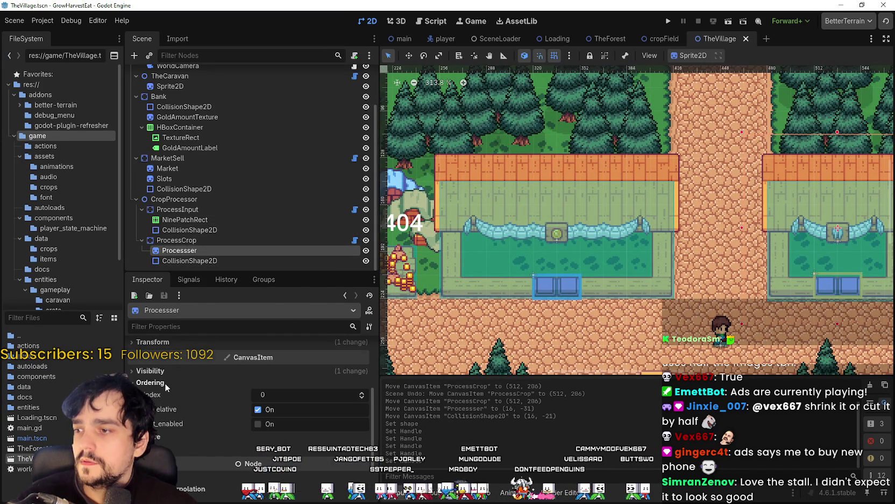
pyautogui.click(287, 423)
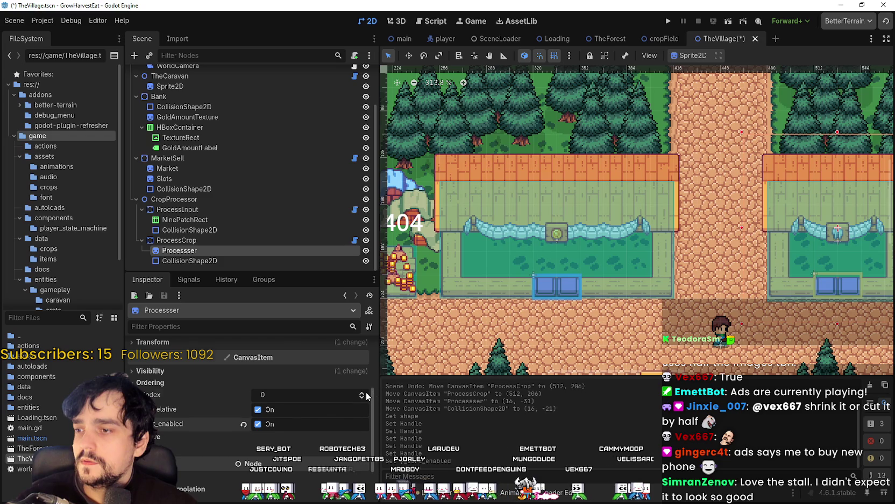
pyautogui.click(366, 393)
pyautogui.hotkey('ctrl', 's')
# Try Y Sort Enabled and Z Index 1 on the Market sprite and save.
pyautogui.moveTo(639, 267); pyautogui.dragTo(596, 273)
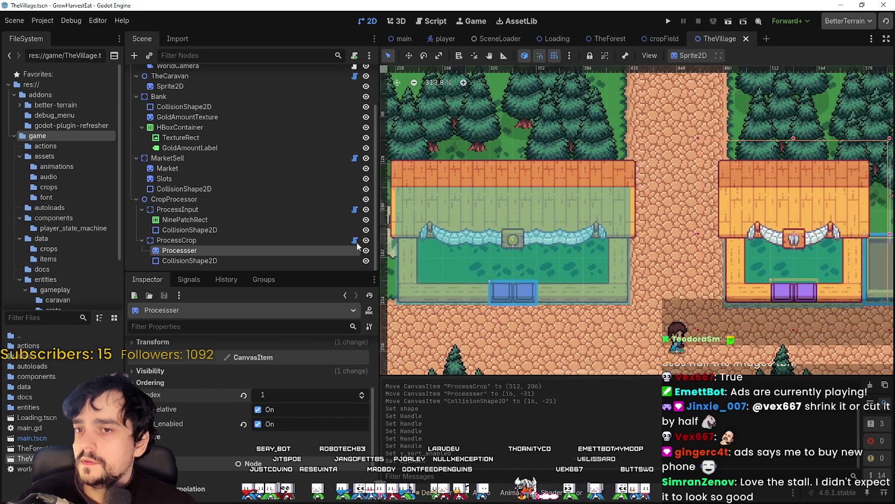
pyautogui.click(186, 168)
pyautogui.scroll(-3, 220, 419)
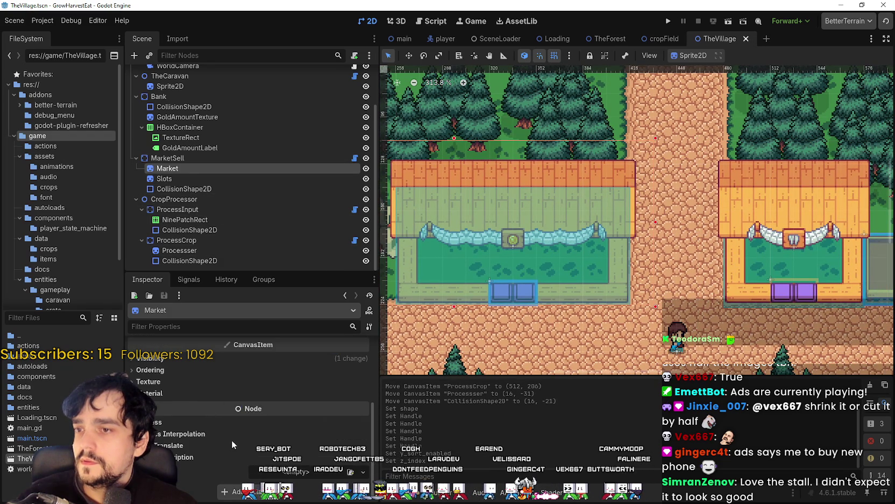
pyautogui.click(182, 357)
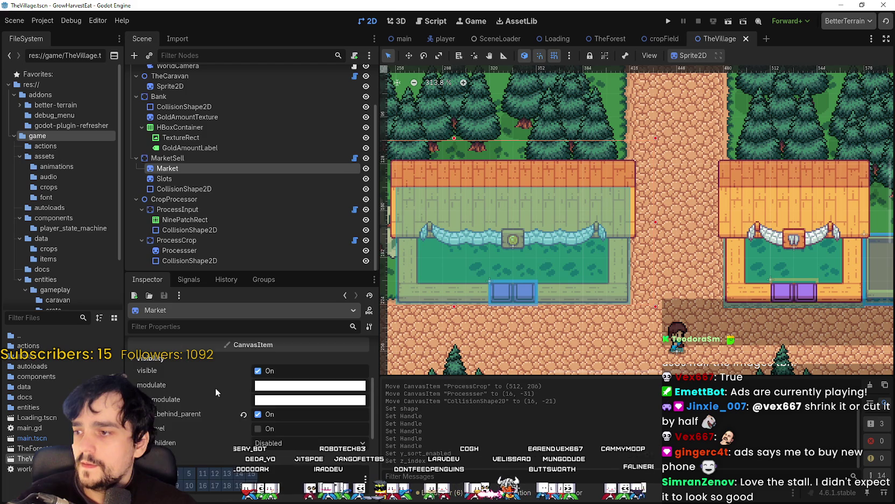
pyautogui.scroll(-2, 215, 403)
pyautogui.scroll(-3, 179, 389)
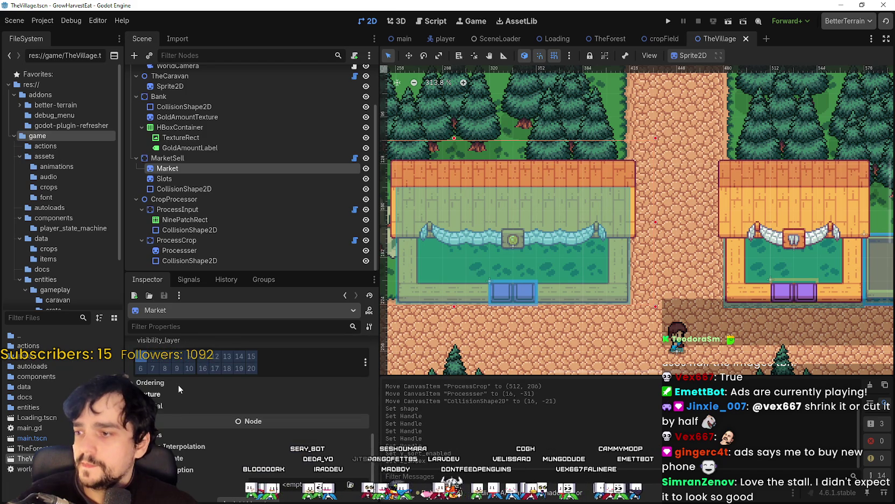
pyautogui.click(179, 383)
pyautogui.click(274, 424)
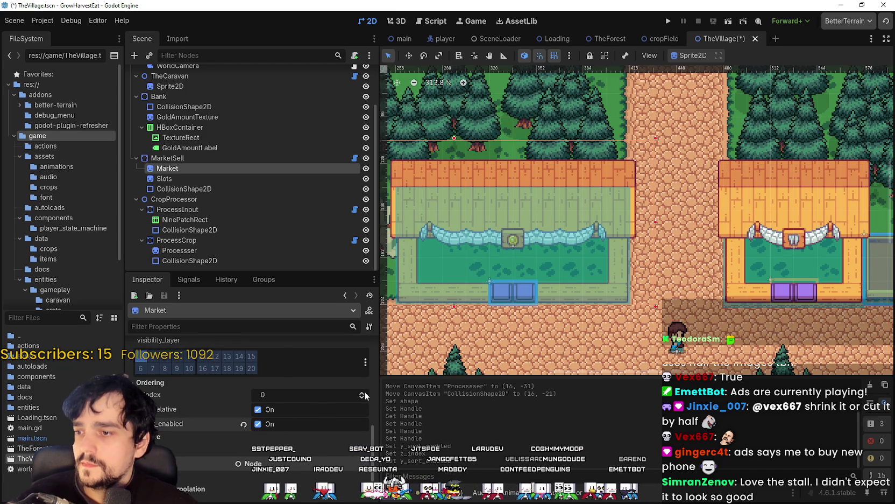
pyautogui.click(363, 393)
pyautogui.hotkey('ctrl', 's')
# Revert the Market sprite to Y Sort off and Z Index 0, then save.
pyautogui.moveTo(601, 324); pyautogui.dragTo(624, 290)
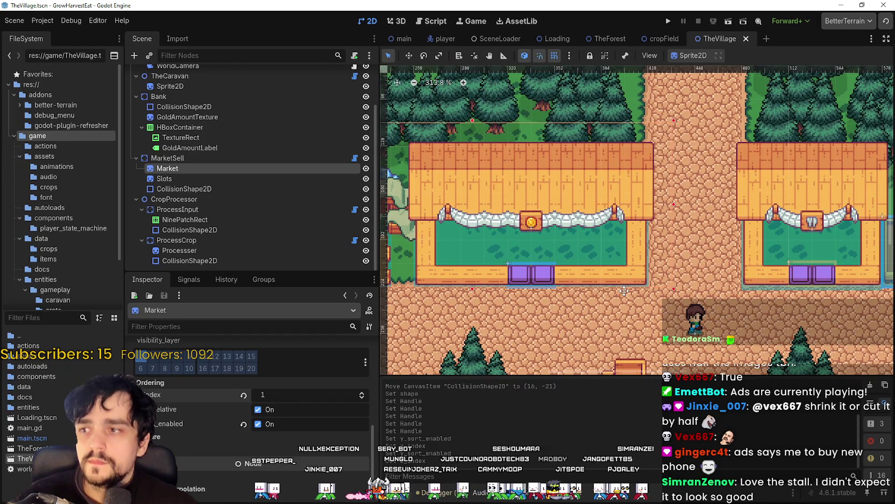
pyautogui.moveTo(624, 290); pyautogui.dragTo(624, 289)
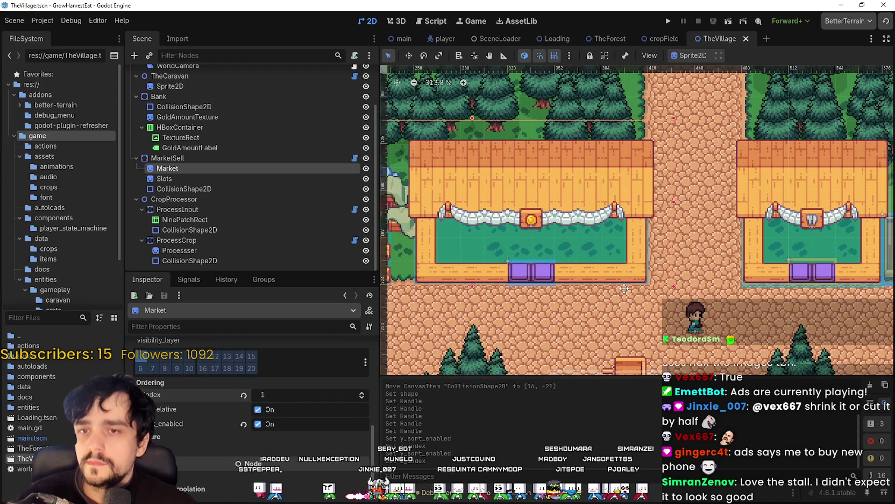
pyautogui.click(243, 424)
pyautogui.click(243, 395)
pyautogui.hotkey('ctrl', 's')
pyautogui.click(172, 158)
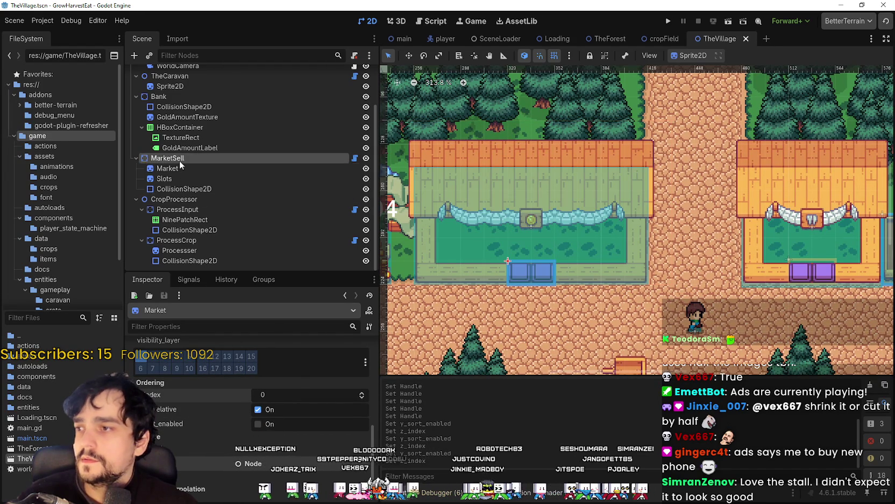
# Turn on y-sorting and set z-index 1 for the MarketSell stall, then save.
pyautogui.click(258, 438)
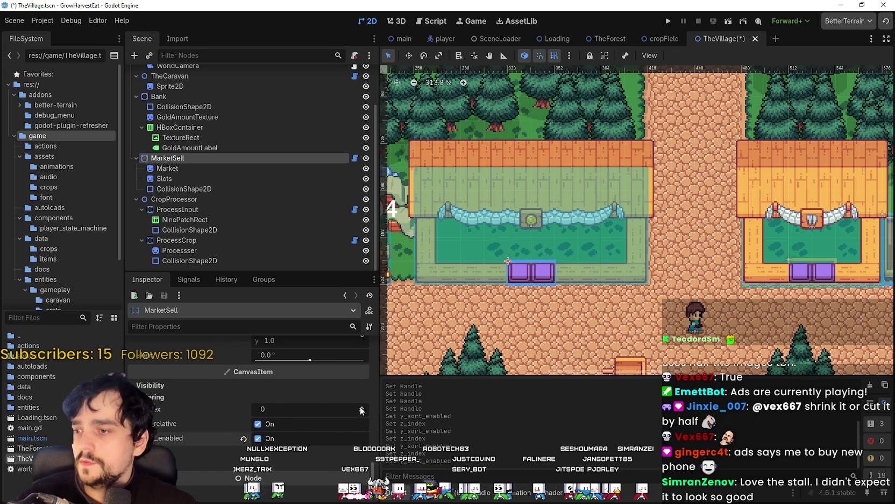
pyautogui.click(362, 407)
pyautogui.hotkey('ctrl', 's')
# Set the ProcessInput node's z-index to 1 and check its collision shape.
pyautogui.hscroll(6, 640, 220)
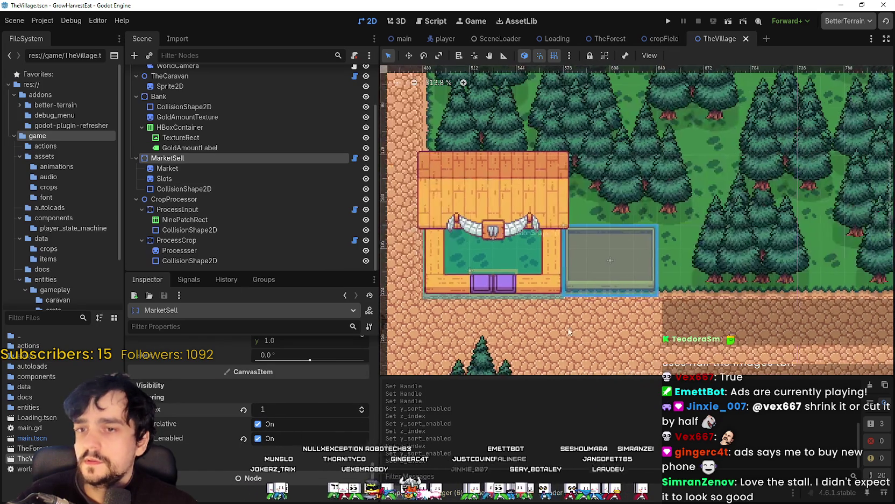
pyautogui.click(196, 210)
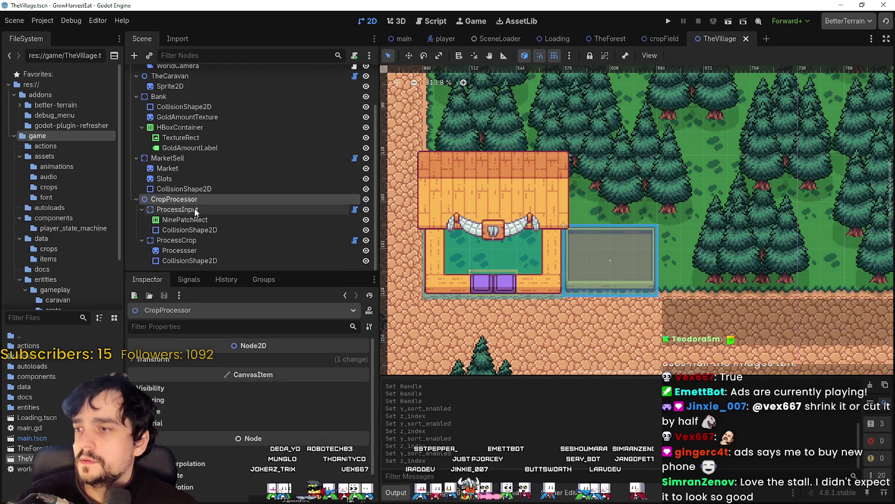
pyautogui.scroll(-10, 239, 466)
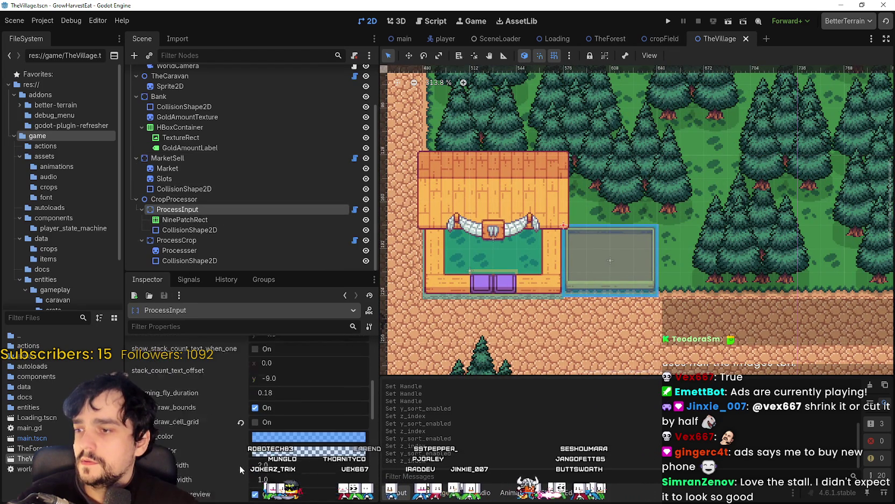
pyautogui.scroll(-10, 217, 446)
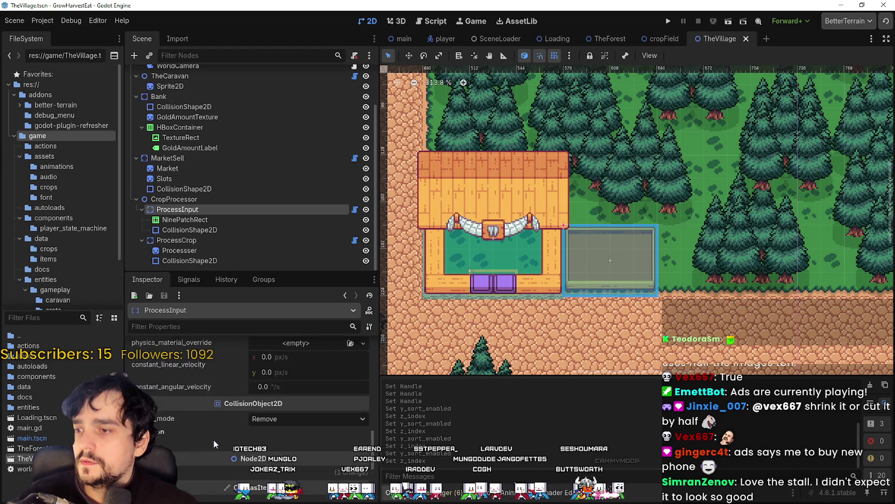
pyautogui.scroll(-5, 188, 451)
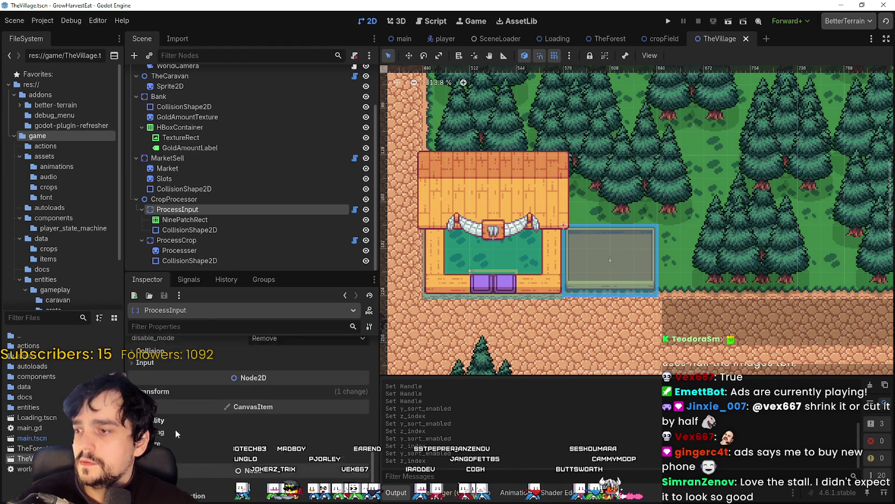
pyautogui.click(362, 422)
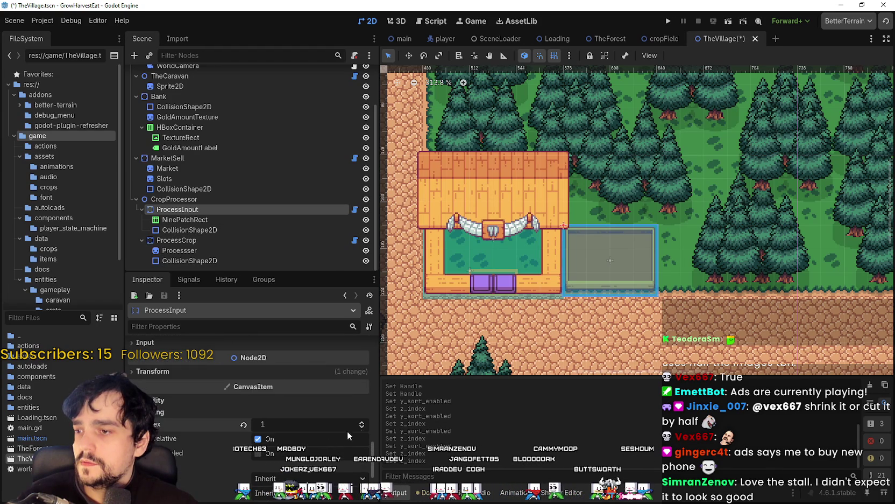
pyautogui.click(193, 232)
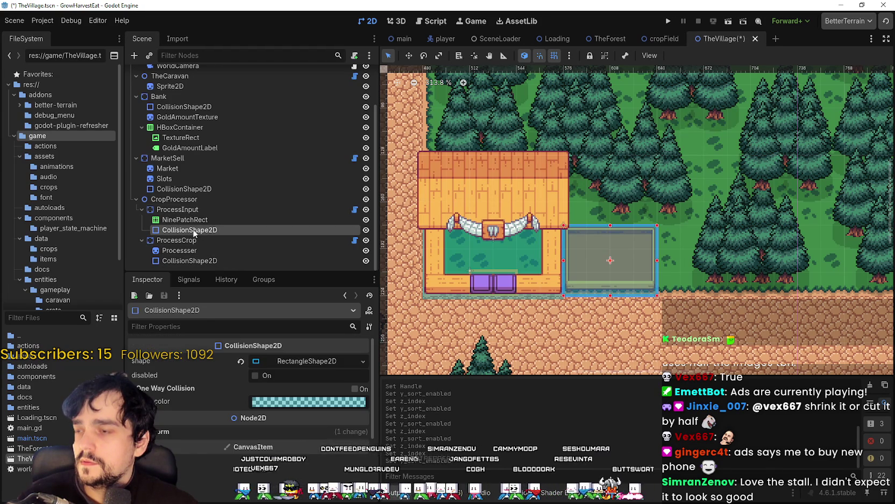
pyautogui.click(193, 211)
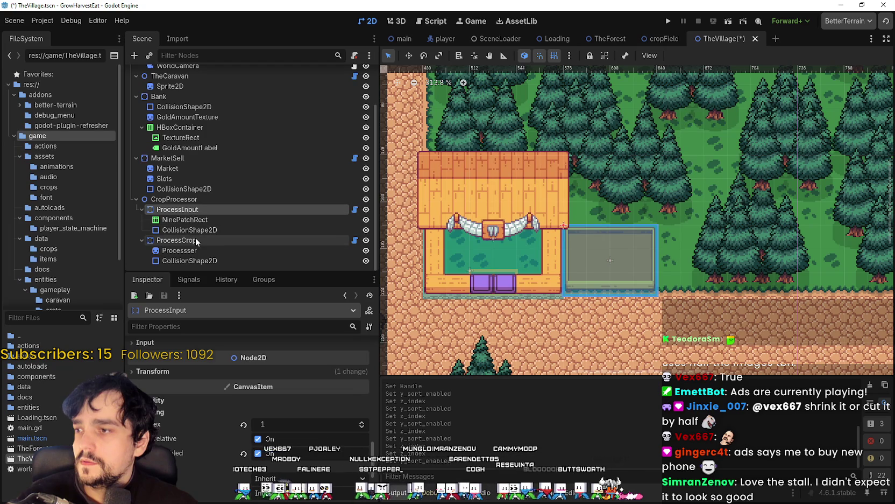
pyautogui.click(195, 229)
pyautogui.click(198, 210)
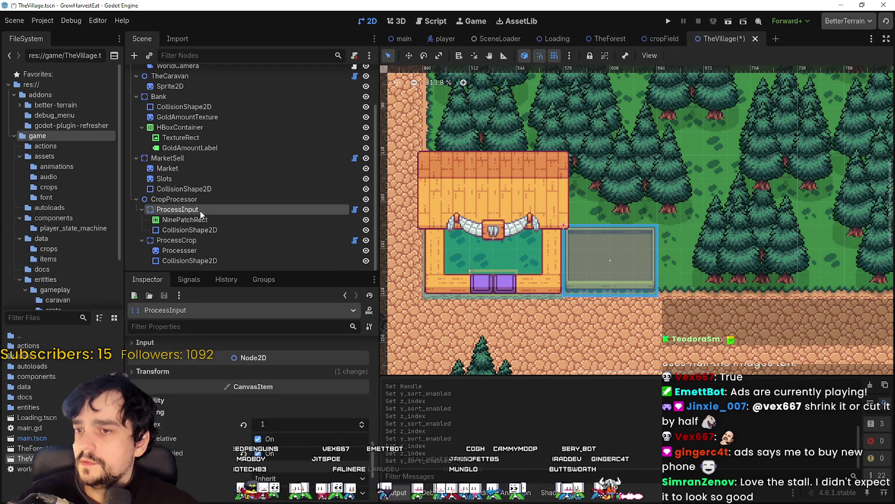
# Give the ProcessCrop stall z-index 1 with y-sorting on, and save.
pyautogui.click(176, 239)
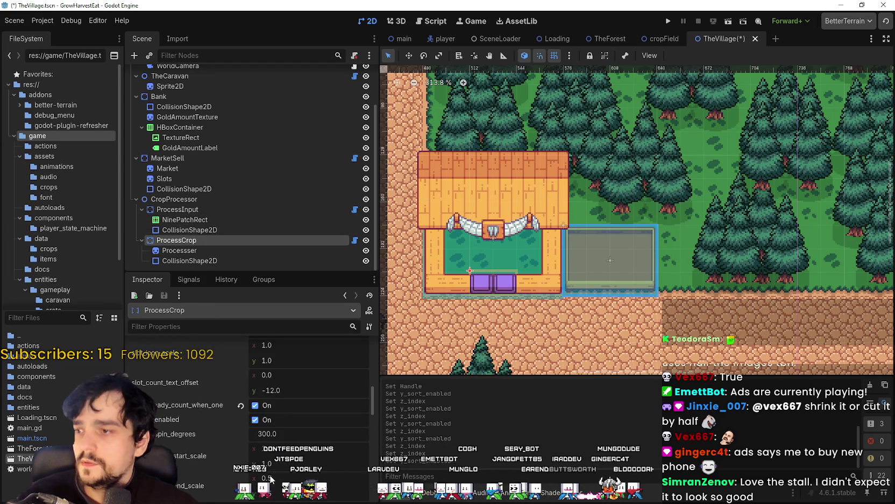
pyautogui.scroll(-10, 244, 461)
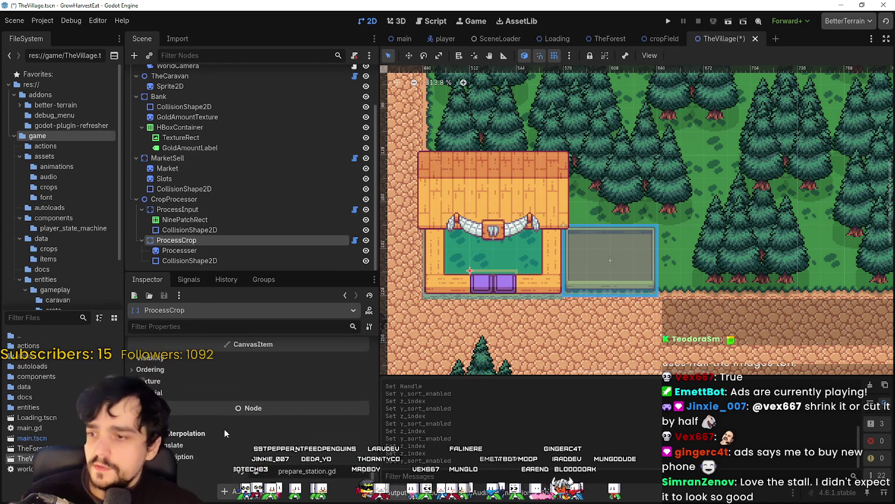
pyautogui.click(364, 379)
pyautogui.click(275, 409)
pyautogui.hotkey('ctrl', 's')
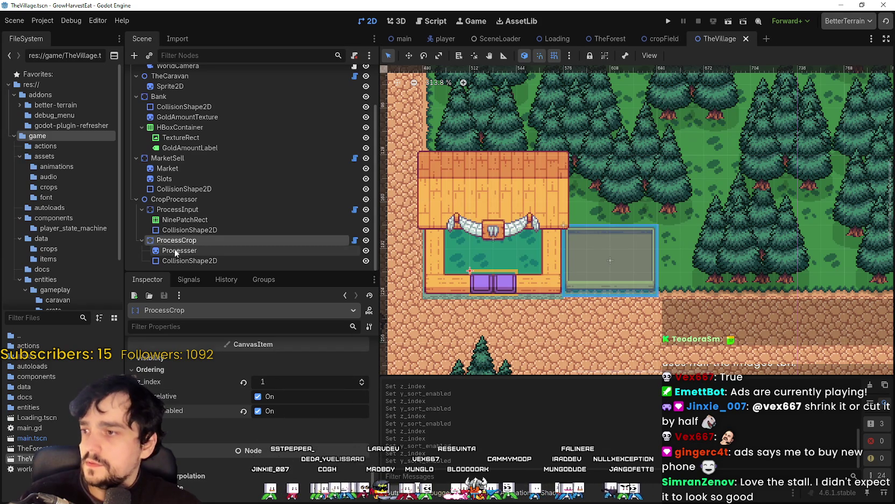
# Turn off y-sorting for the Processer sprite, save, and run the game to test ordering.
pyautogui.click(175, 250)
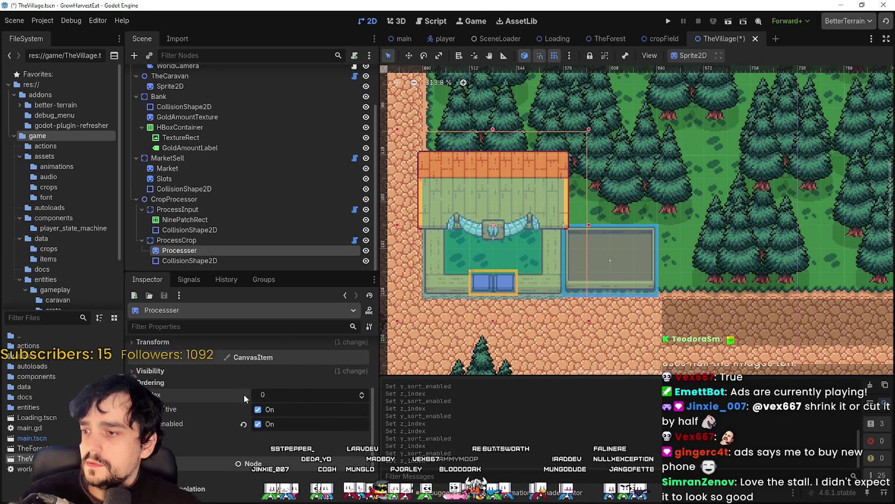
pyautogui.click(253, 424)
pyautogui.hotkey('ctrl', 's')
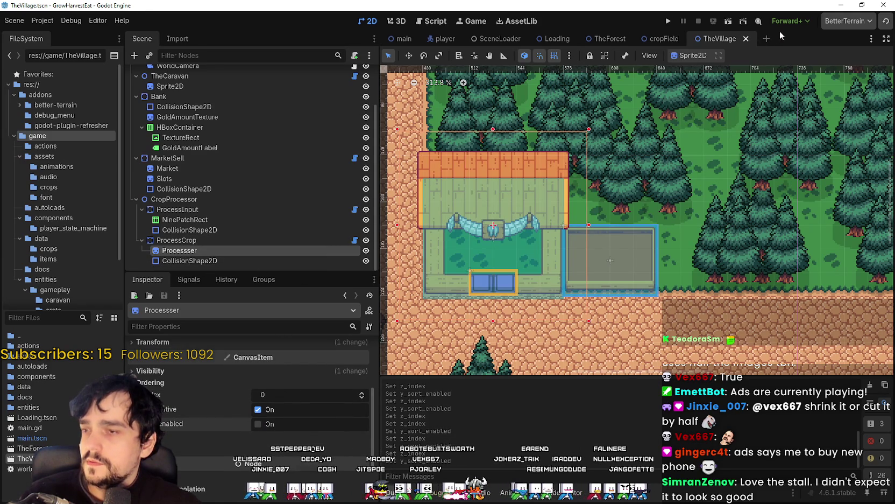
pyautogui.click(674, 21)
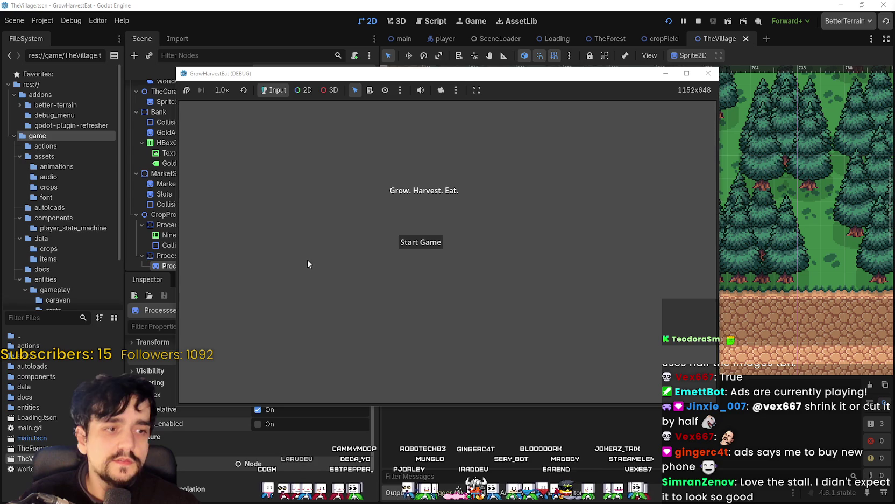
pyautogui.click(439, 245)
pyautogui.click(687, 73)
pyautogui.press('d')
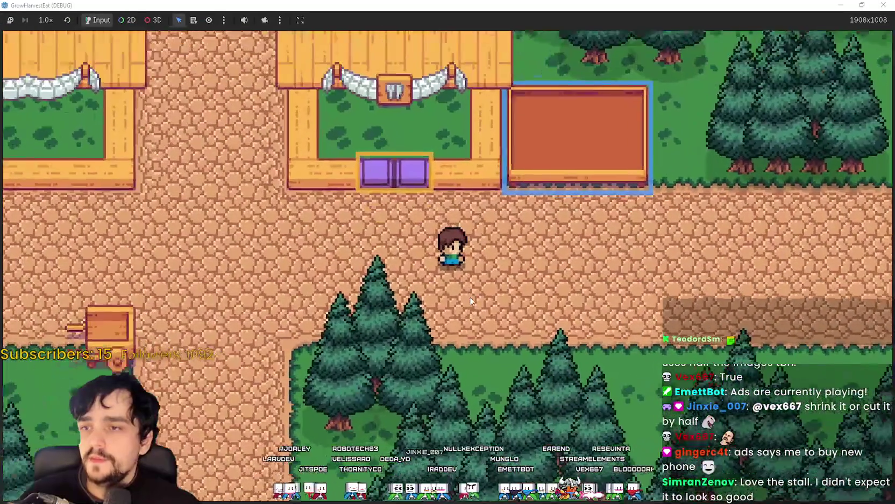
pyautogui.press('a')
pyautogui.press('w')
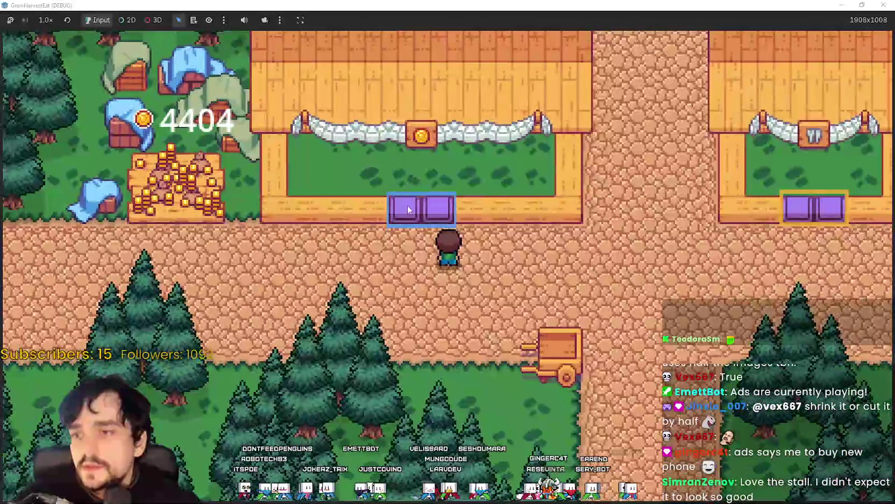
pyautogui.scroll(2, 296, 198)
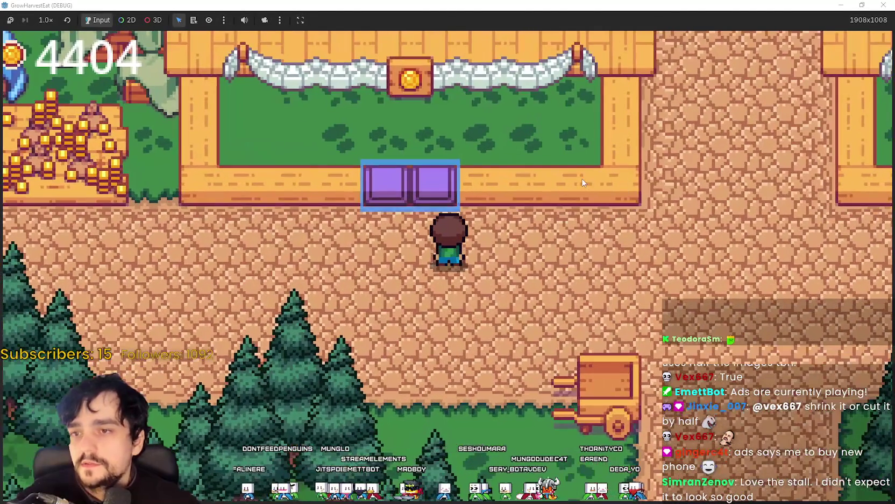
pyautogui.scroll(-3, 584, 183)
pyautogui.scroll(2, 314, 199)
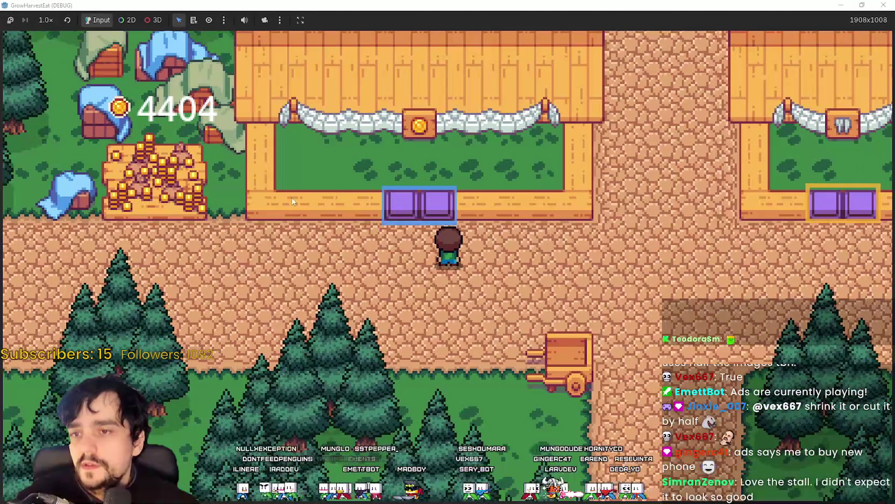
pyautogui.press('d')
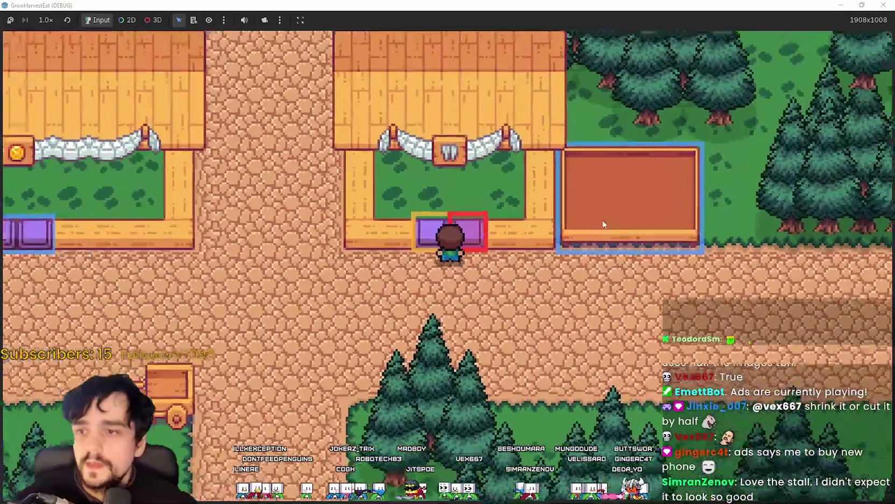
pyautogui.scroll(2, 518, 221)
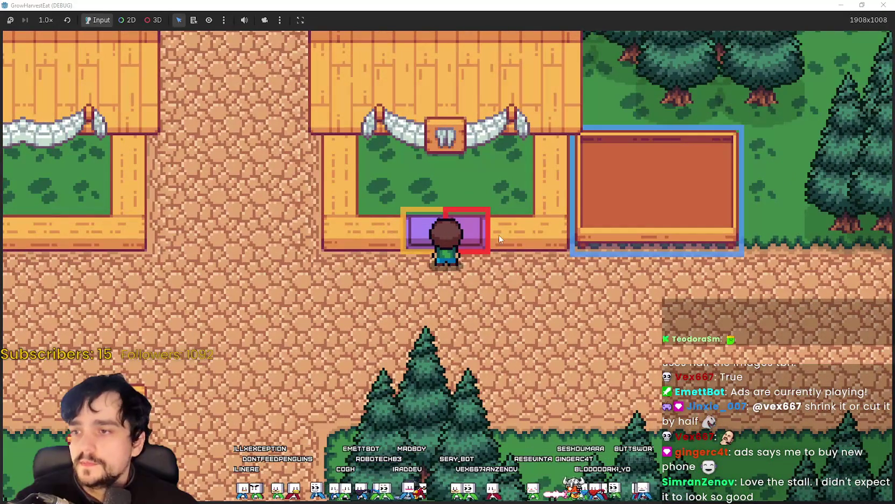
pyautogui.scroll(-2, 459, 274)
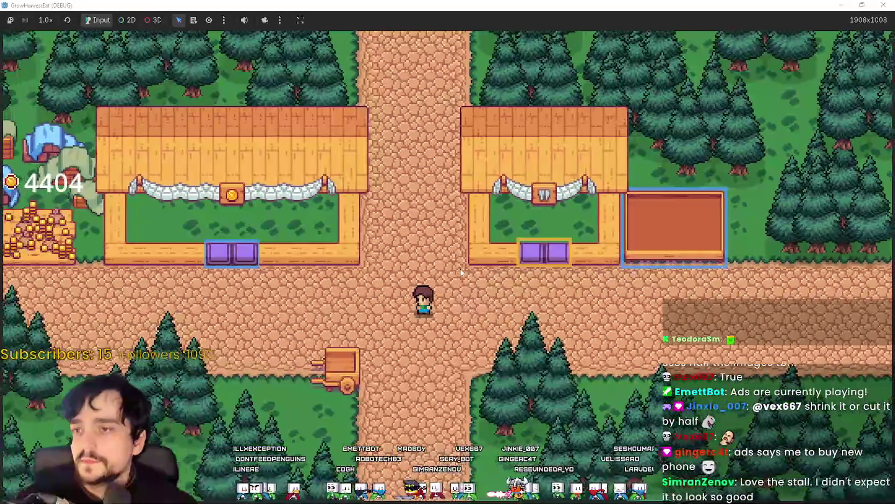
pyautogui.press('d')
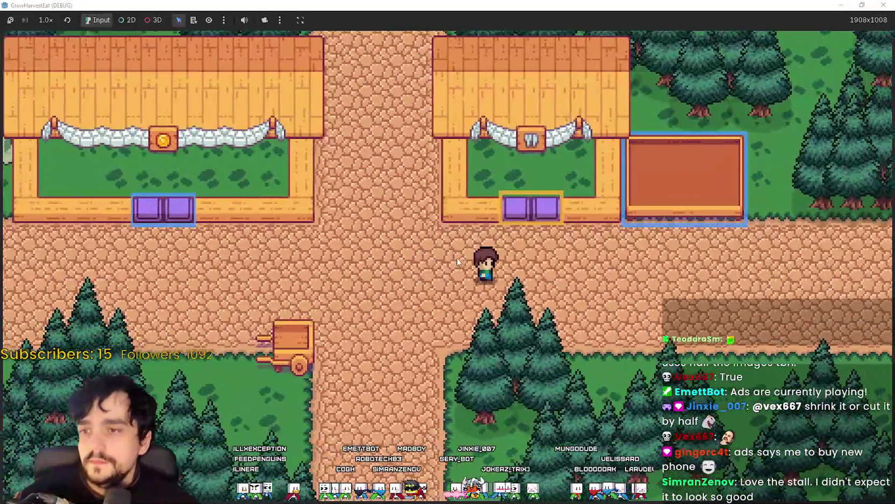
pyautogui.press('a')
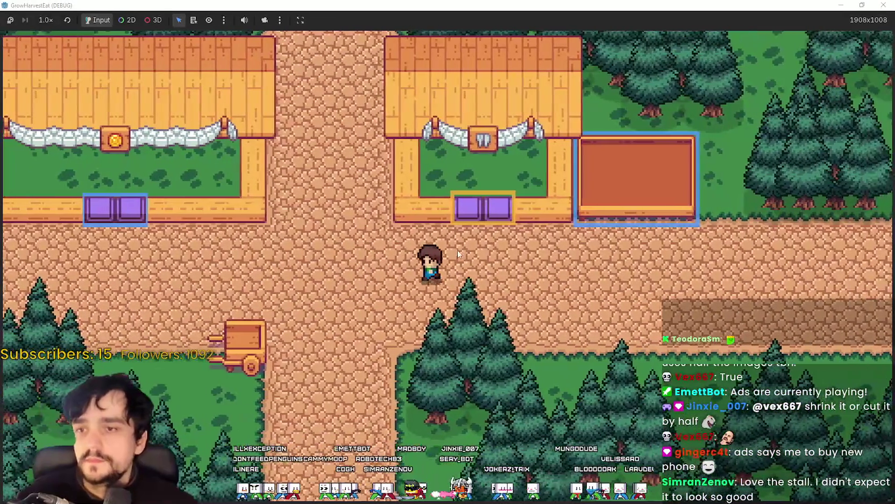
pyautogui.press('w')
pyautogui.press('w')
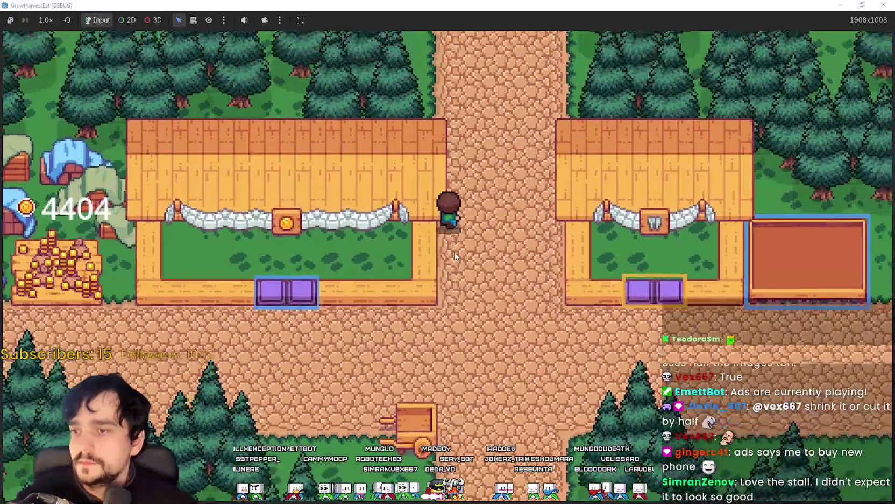
pyautogui.press('s')
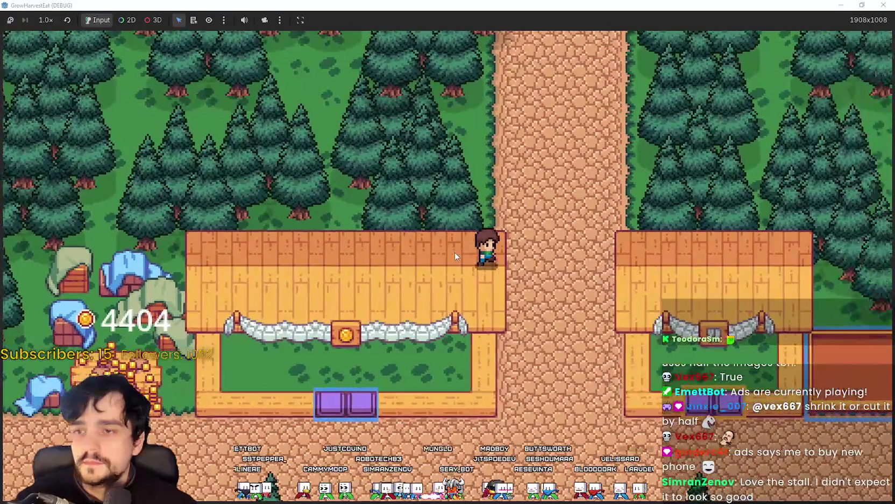
pyautogui.press('a')
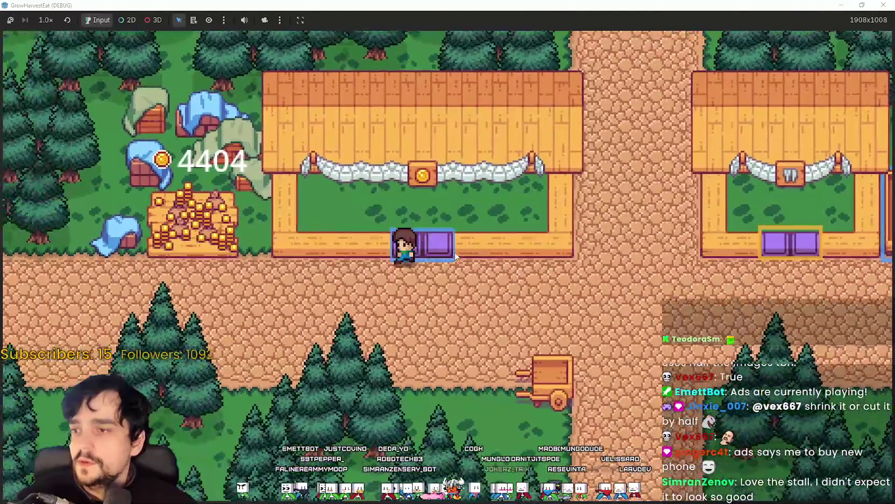
pyautogui.press('d')
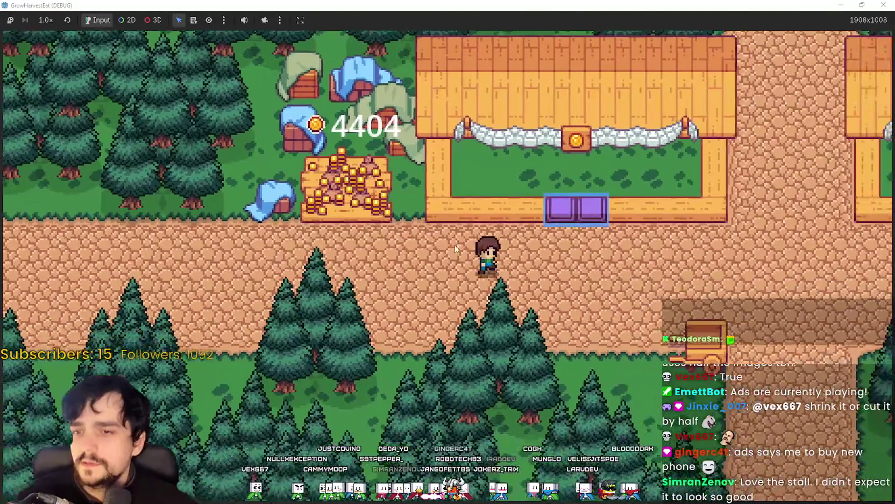
pyautogui.press('super+Down')
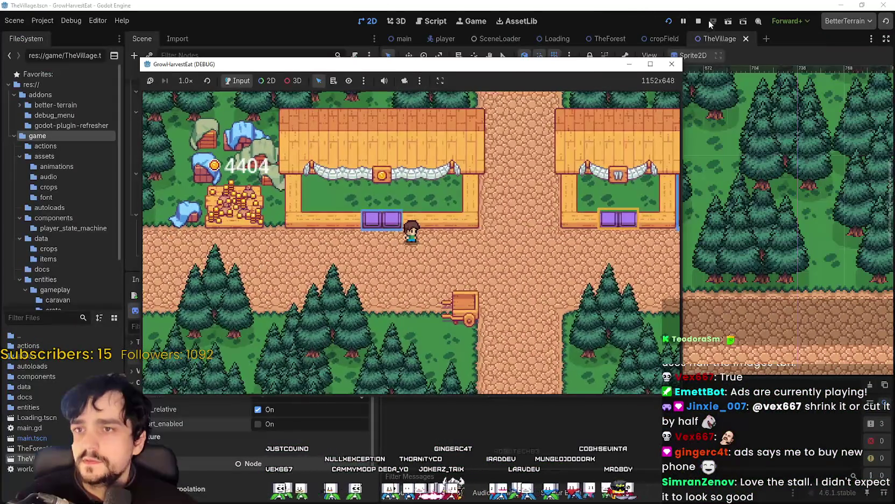
pyautogui.click(699, 20)
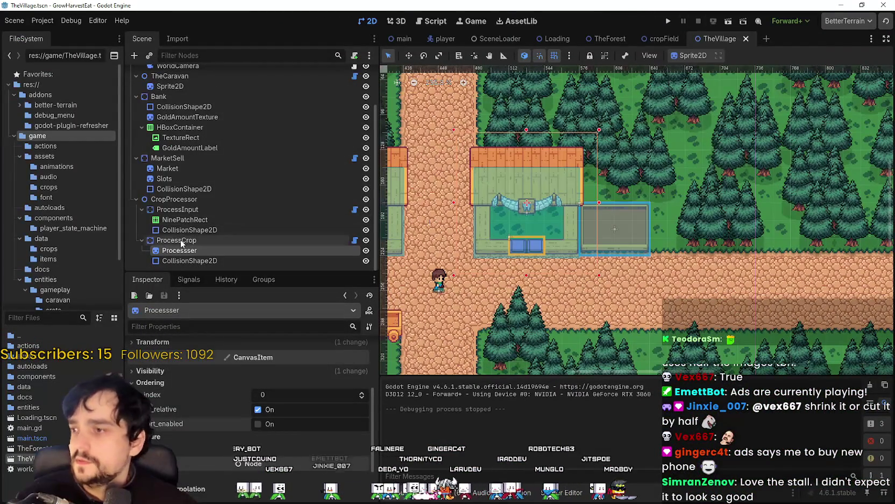
# Select the Player node and expand its CanvasItem ordering settings.
pyautogui.click(178, 240)
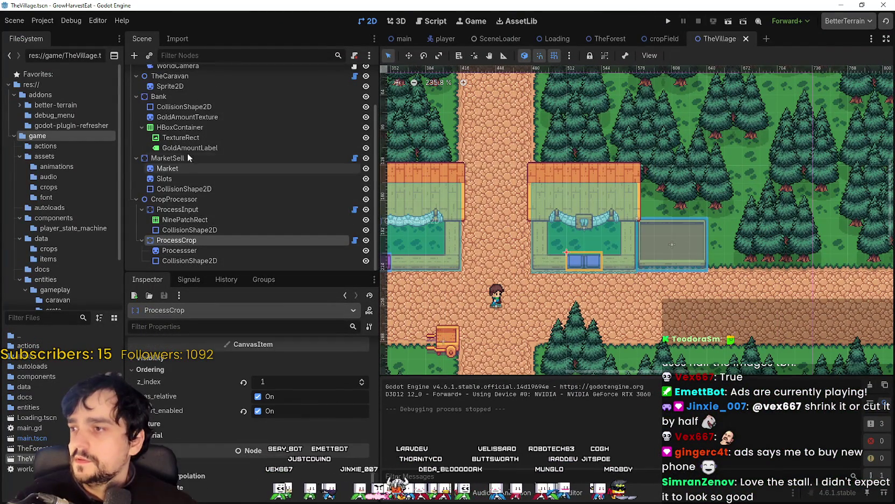
pyautogui.scroll(1, 181, 121)
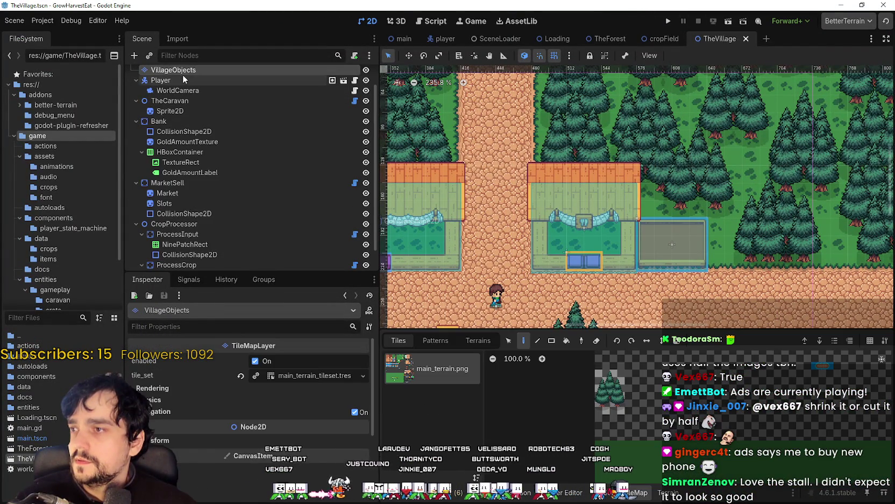
pyautogui.click(183, 79)
pyautogui.scroll(-5, 231, 462)
pyautogui.scroll(-5, 226, 439)
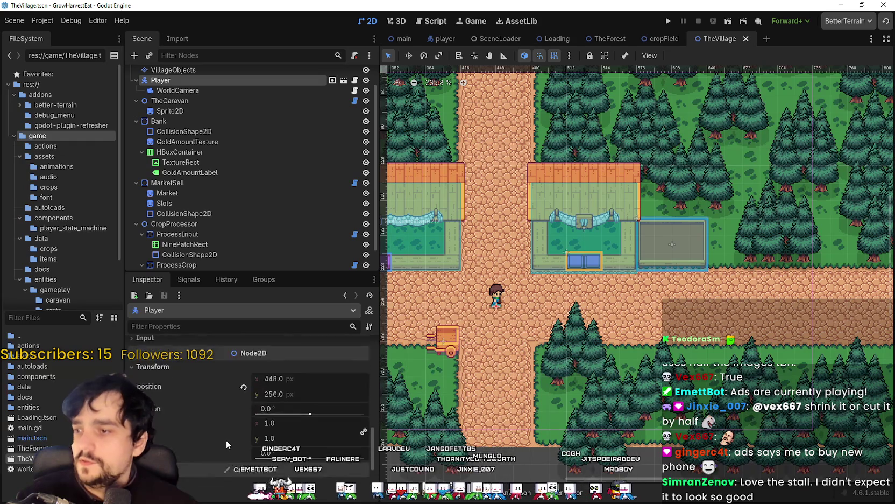
pyautogui.click(171, 380)
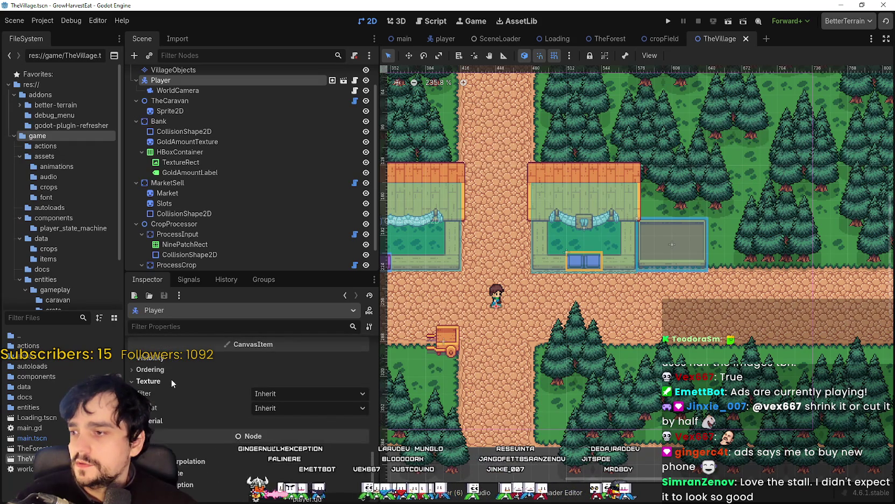
pyautogui.click(171, 368)
# Compare TheVillage root's z-index with the Player's, set Player to 0, and rerun the game.
pyautogui.moveTo(484, 301); pyautogui.dragTo(531, 312)
pyautogui.scroll(1, 190, 106)
pyautogui.click(135, 105)
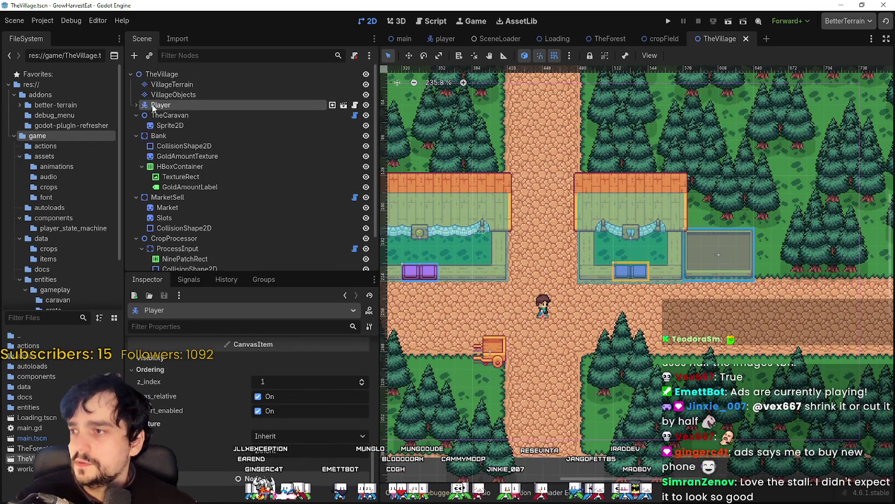
pyautogui.click(163, 75)
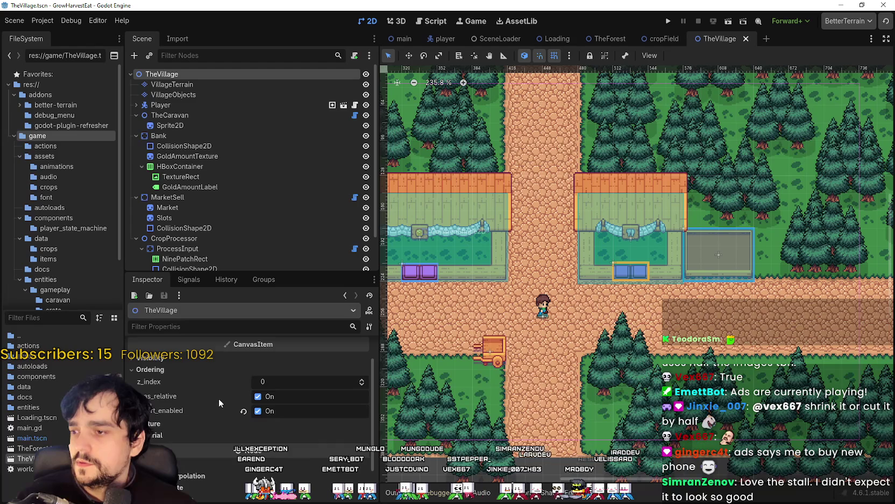
pyautogui.click(161, 105)
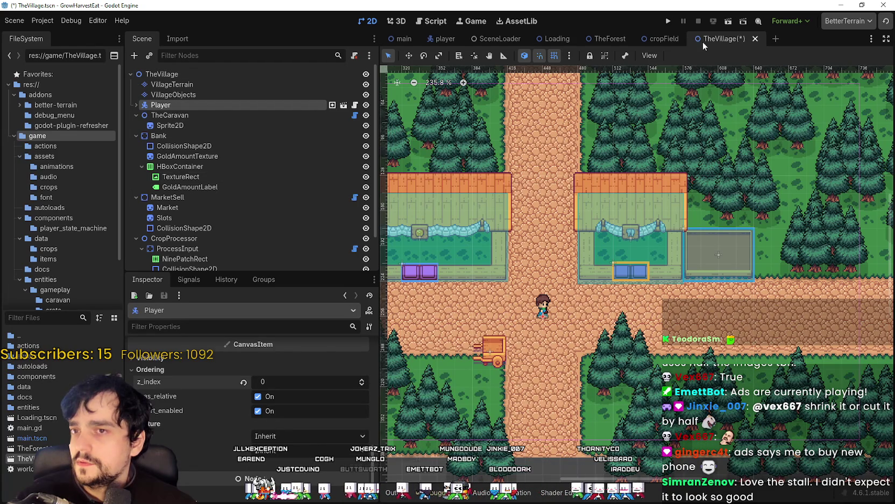
pyautogui.click(669, 22)
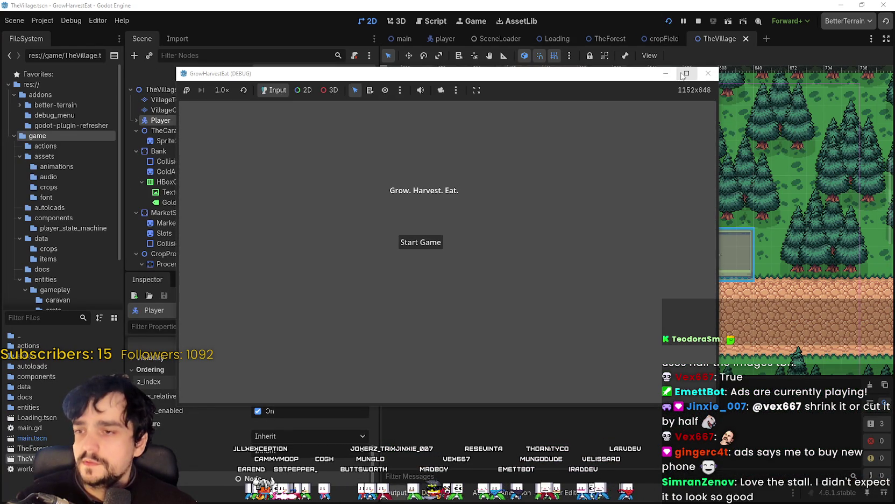
# Start the game from the title screen, walk down past the stalls, then stop it with F8.
pyautogui.press('Return')
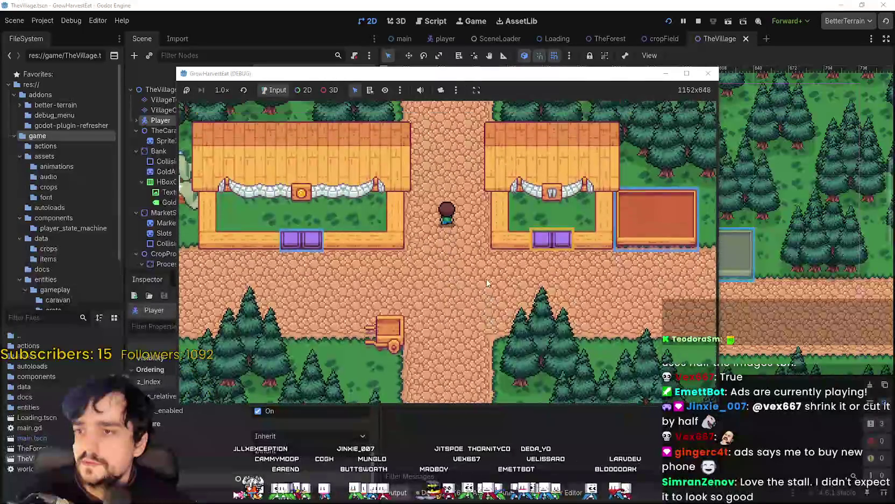
pyautogui.press('Down')
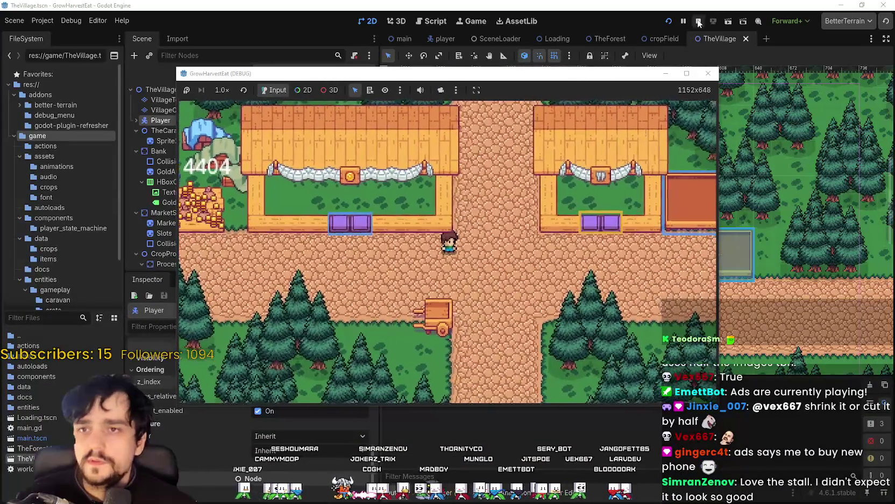
pyautogui.press('F8')
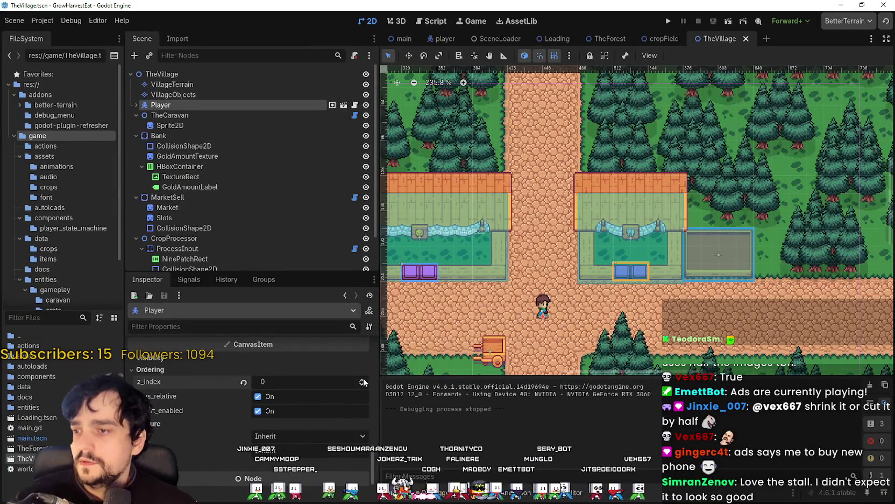
# Save the scene and inspect the MarketSell, Slots and Market stall nodes.
pyautogui.hotkey('ctrl', 's')
pyautogui.scroll(-2, 204, 183)
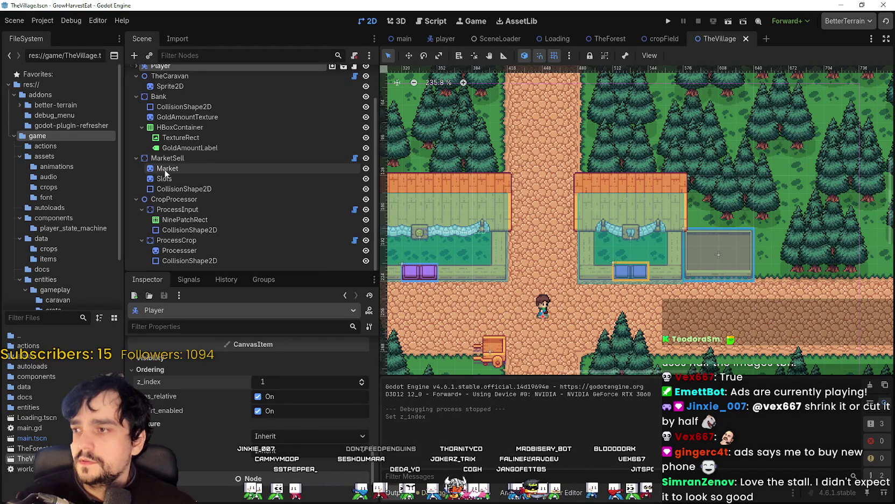
pyautogui.click(215, 158)
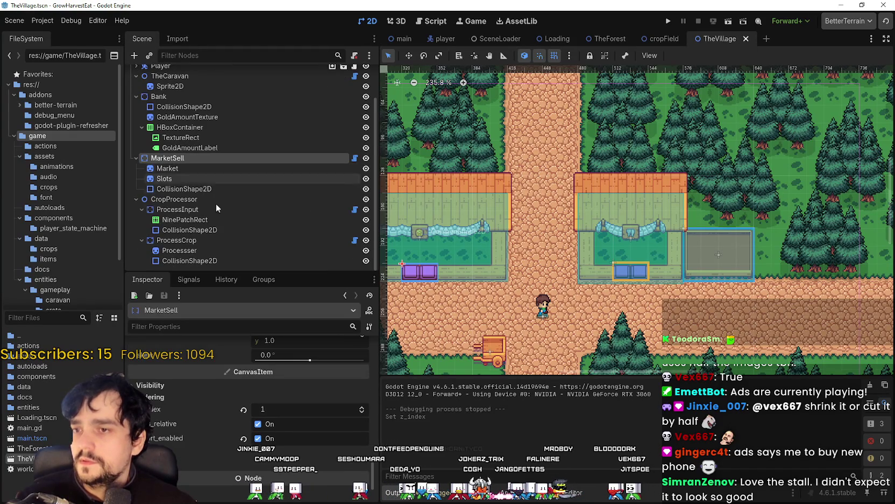
pyautogui.click(167, 178)
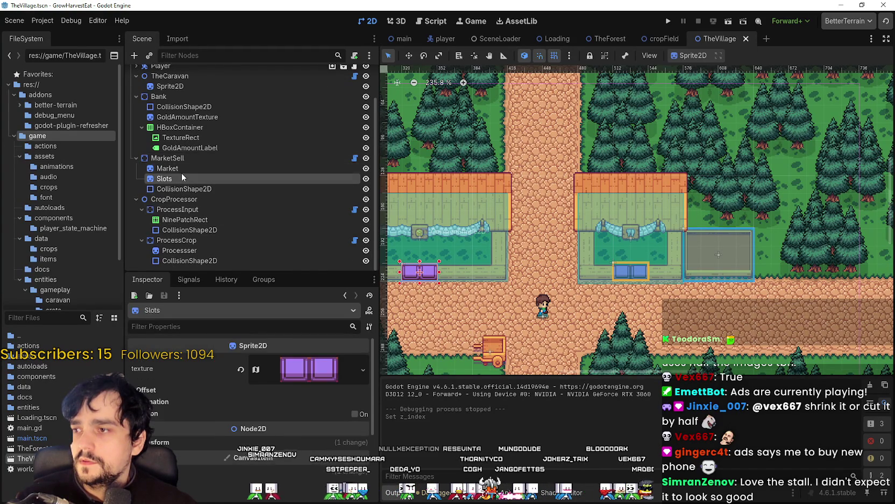
pyautogui.click(172, 168)
pyautogui.scroll(-3, 574, 304)
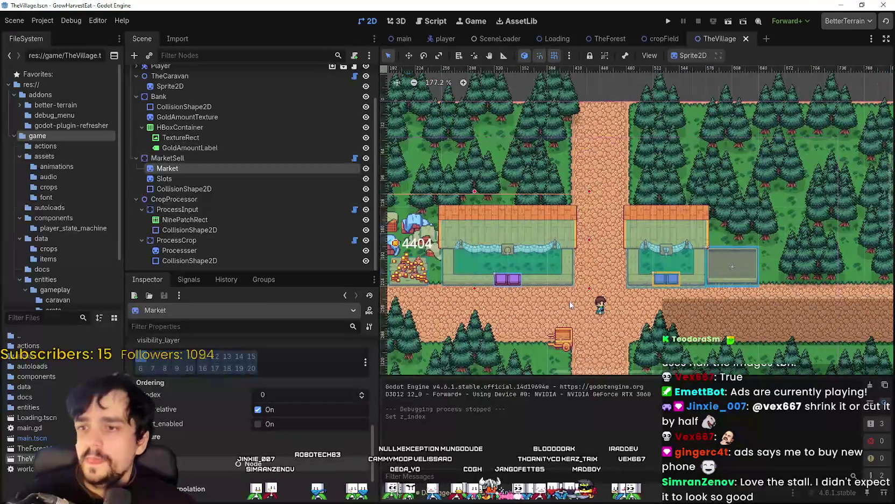
# Set the Player's z-index to 1 and drag it up toward the market stall roof.
pyautogui.scroll(2, 523, 250)
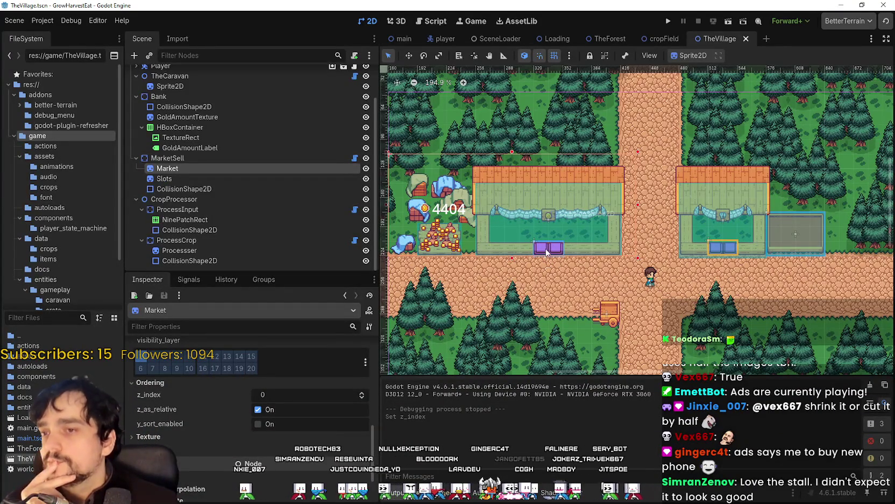
pyautogui.scroll(5, 285, 425)
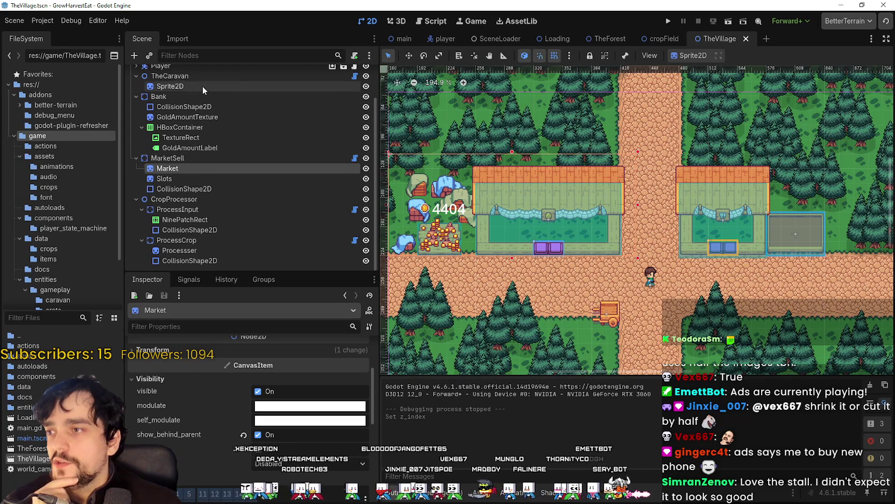
pyautogui.scroll(3, 201, 92)
pyautogui.click(189, 104)
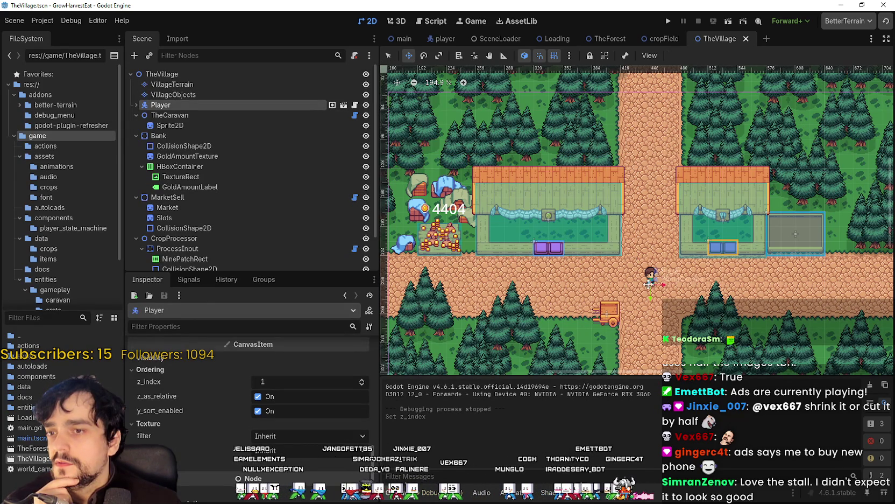
pyautogui.moveTo(624, 212); pyautogui.dragTo(612, 185)
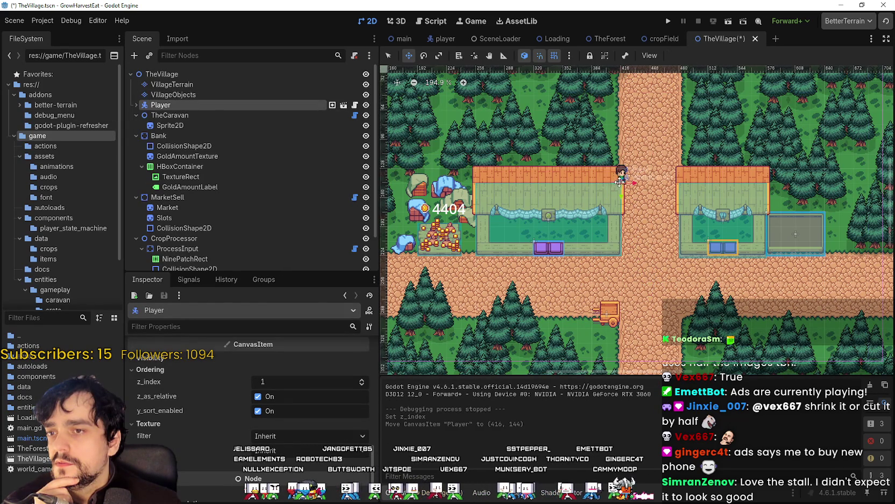
# Place the Player at (416, 144) on the market stall's roof edge, then select the Market sprite.
pyautogui.scroll(8, 619, 182)
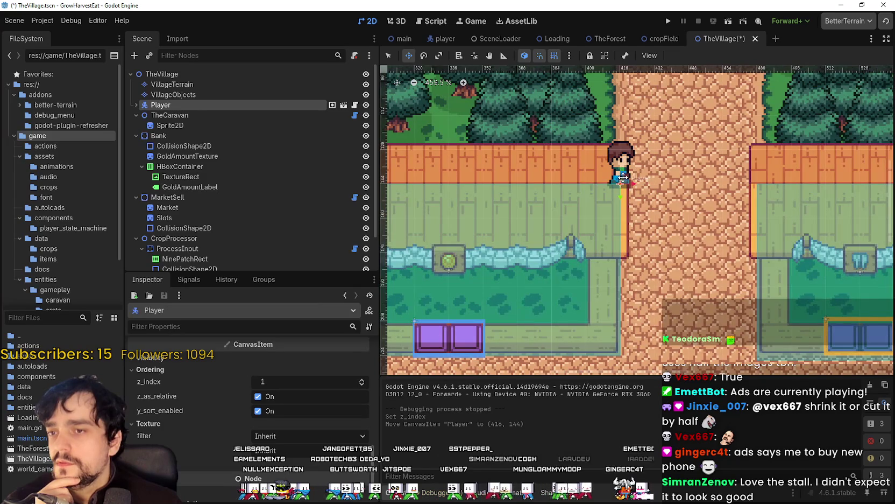
pyautogui.moveTo(608, 177); pyautogui.dragTo(611, 176)
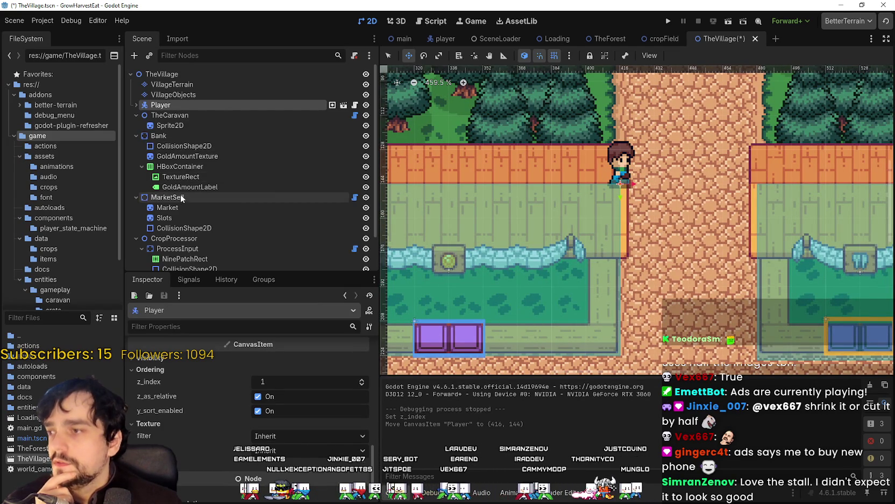
pyautogui.scroll(-1, 195, 205)
pyautogui.click(199, 183)
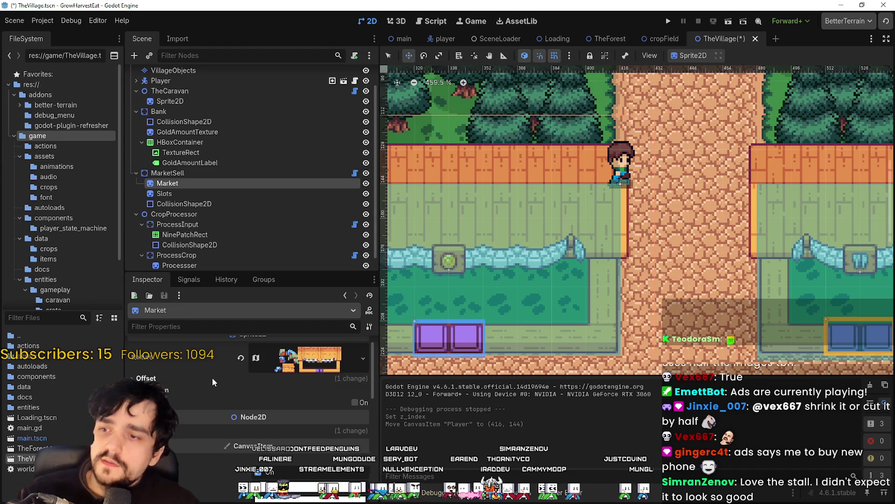
# Expand the Market sprite's Offset settings and enable Centered.
pyautogui.click(212, 376)
pyautogui.click(245, 392)
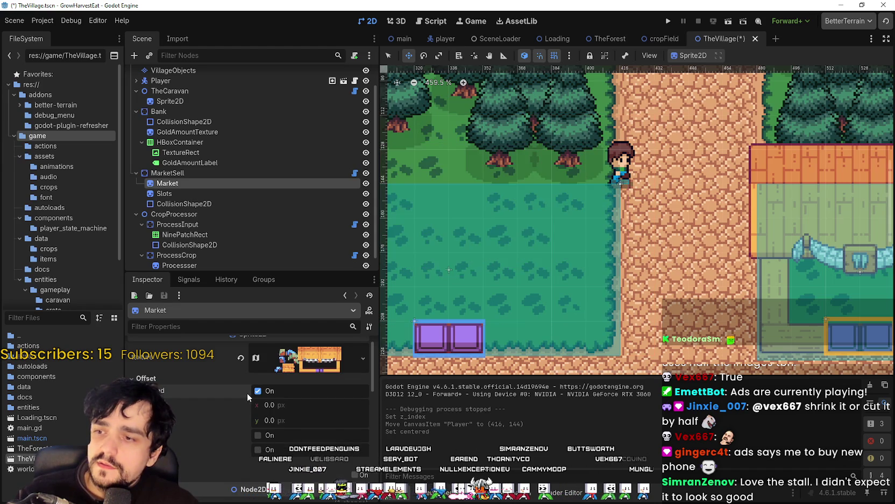
pyautogui.scroll(-8, 504, 262)
pyautogui.scroll(2, 443, 221)
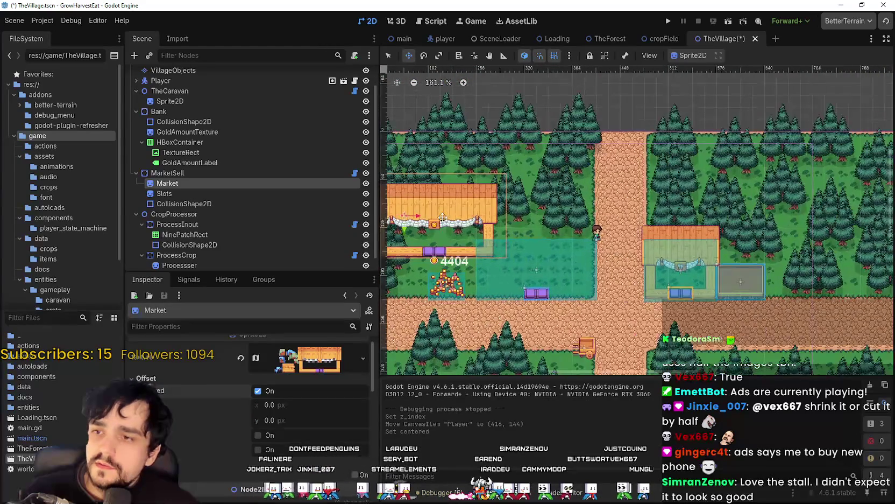
# Drag the Market sprite over its collider, shift it down, and nudge it left.
pyautogui.moveTo(442, 214)
pyautogui.mouseDown()
pyautogui.moveTo(541, 244)
pyautogui.moveTo(539, 258)
pyautogui.mouseUp()
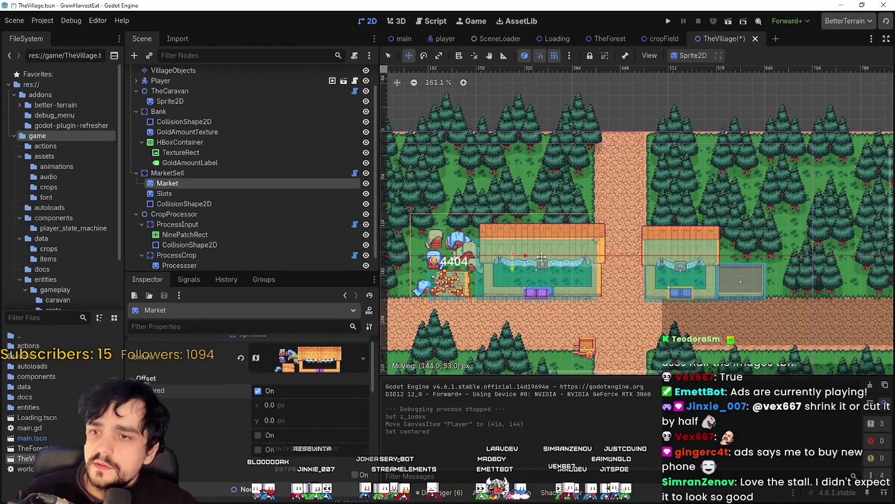
pyautogui.scroll(1, 539, 259)
pyautogui.scroll(5, 539, 258)
pyautogui.scroll(-2, 613, 220)
pyautogui.moveTo(614, 206)
pyautogui.mouseDown()
pyautogui.moveTo(614, 220)
pyautogui.moveTo(614, 210)
pyautogui.mouseUp()
pyautogui.scroll(6, 635, 268)
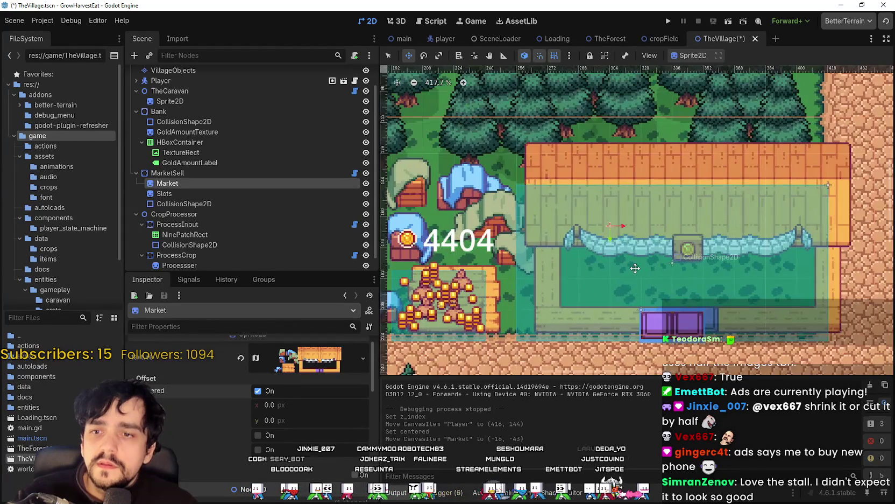
pyautogui.press('Left')
pyautogui.press('Left')
pyautogui.press('Left')
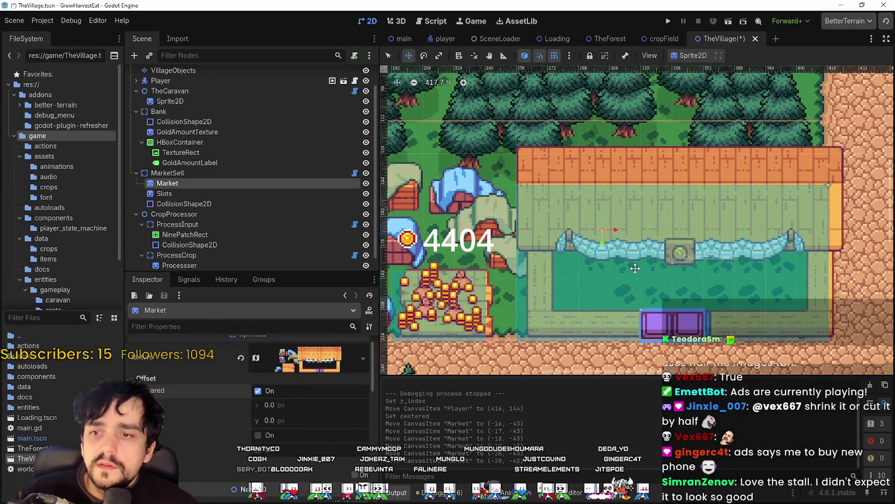
pyautogui.press('Left')
pyautogui.press('Left')
pyautogui.press('Left')
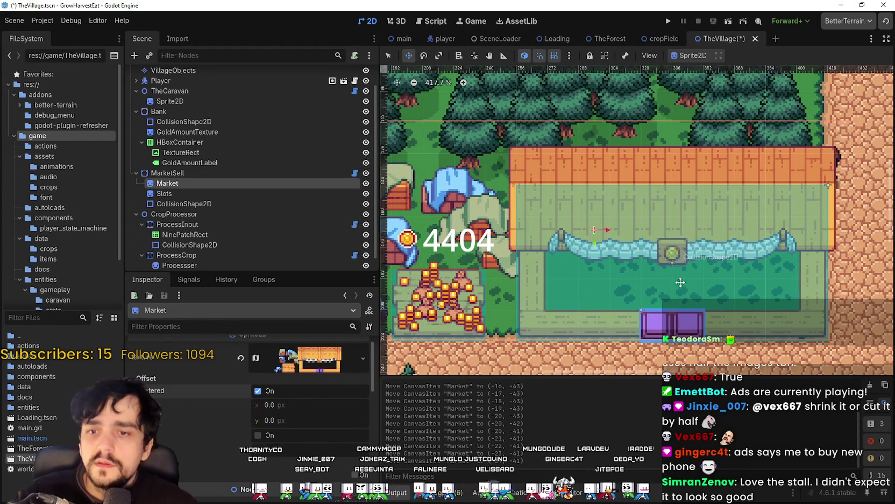
# Fine-tune the Market sprite to about (-21, -41) so its counter lines up with the Slots.
pyautogui.scroll(10, 641, 270)
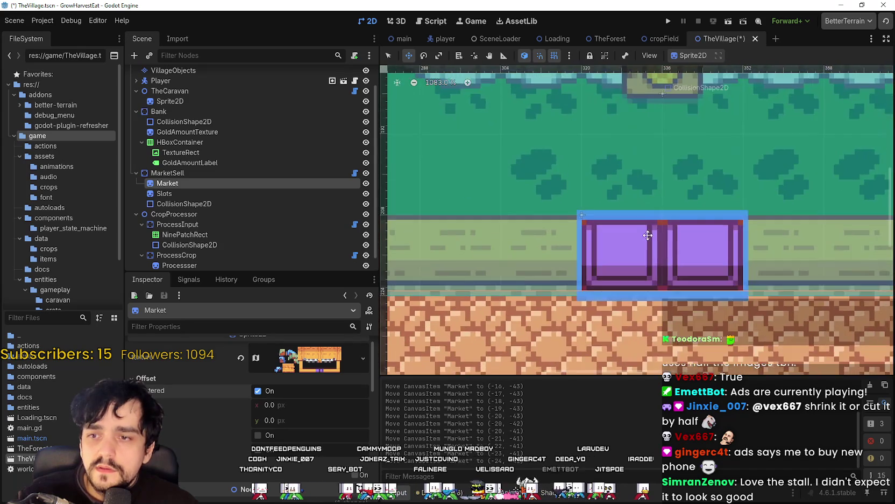
pyautogui.scroll(-7, 650, 233)
pyautogui.scroll(-1, 735, 229)
pyautogui.hscroll(4, 745, 246)
pyautogui.scroll(-5, 745, 245)
pyautogui.scroll(11, 741, 253)
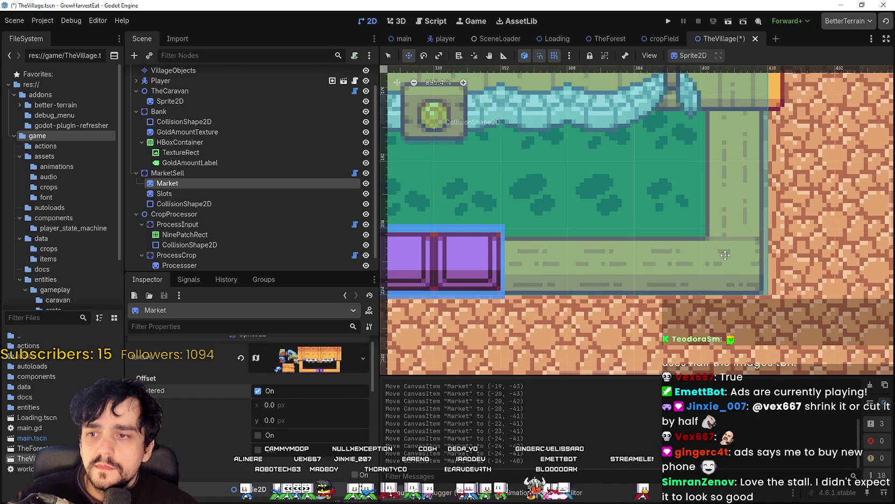
pyautogui.scroll(-5, 725, 255)
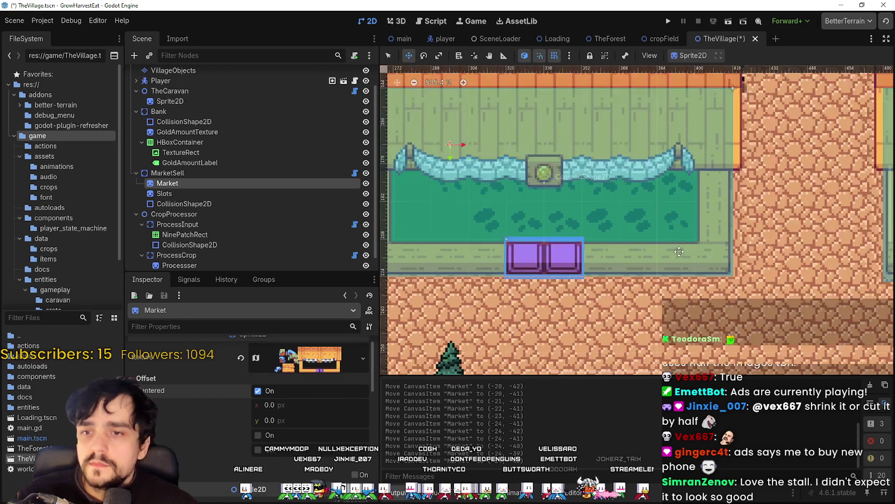
pyautogui.scroll(5, 721, 254)
pyautogui.scroll(-4, 721, 254)
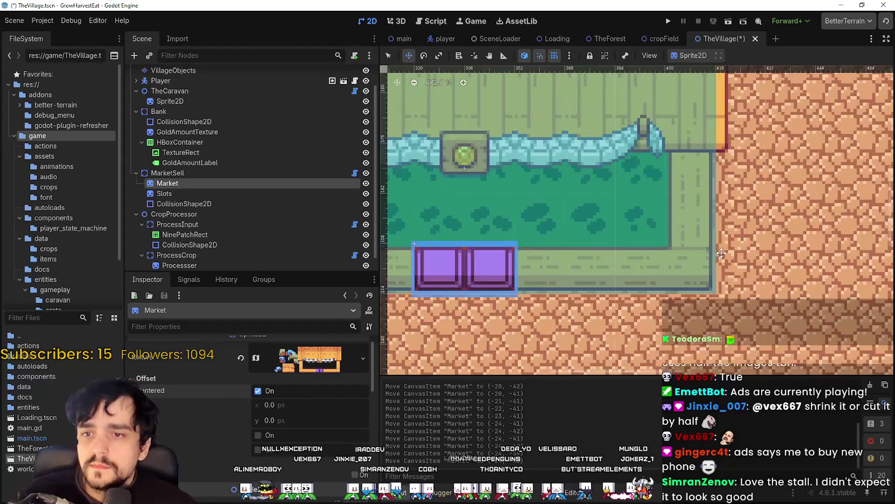
pyautogui.moveTo(677, 233); pyautogui.dragTo(681, 234)
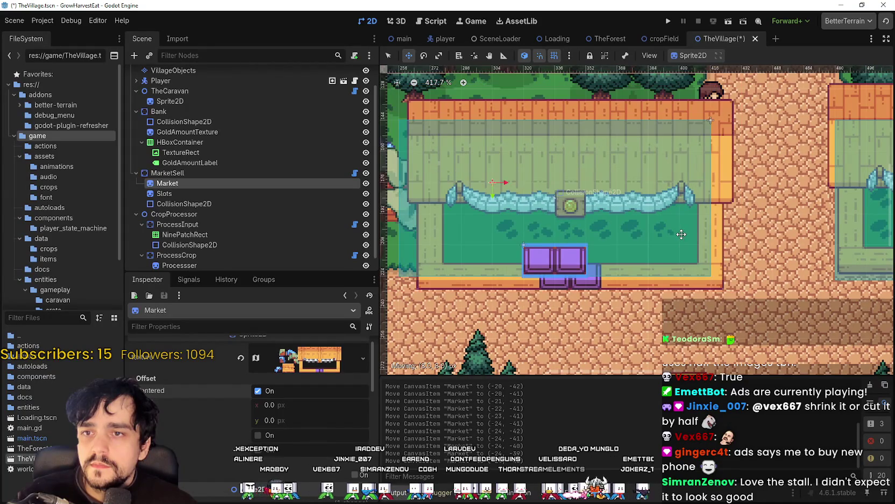
pyautogui.press('Left')
pyautogui.press('Left')
pyautogui.press('Left')
pyautogui.press('Up')
pyautogui.press('Up')
pyautogui.press('Up')
pyautogui.press('Left')
pyautogui.press('Left')
pyautogui.press('Left')
pyautogui.press('Down')
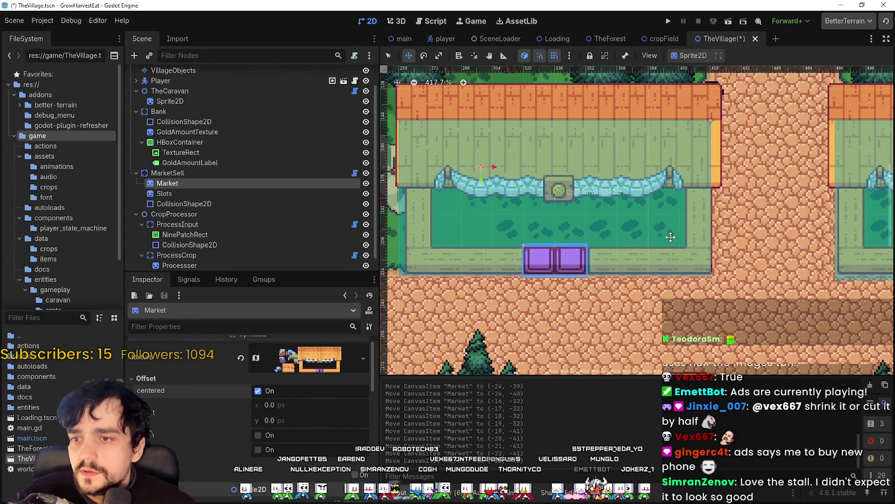